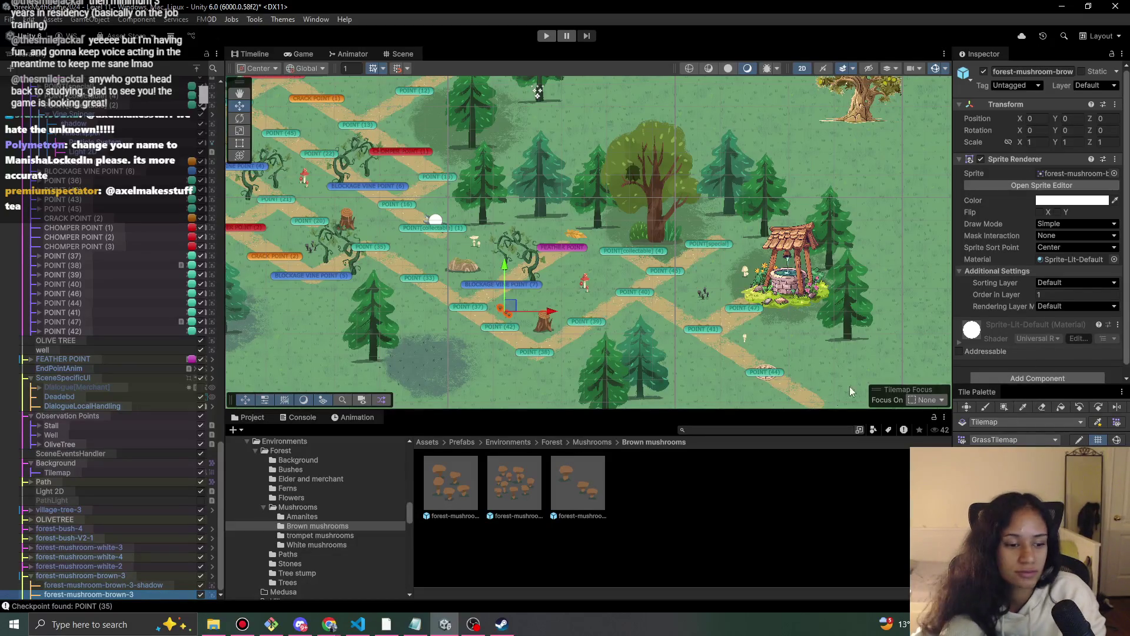
Step: Set the brown mushroom sprite's Order in Layer to 2
left_click(1075, 295)
type("2")
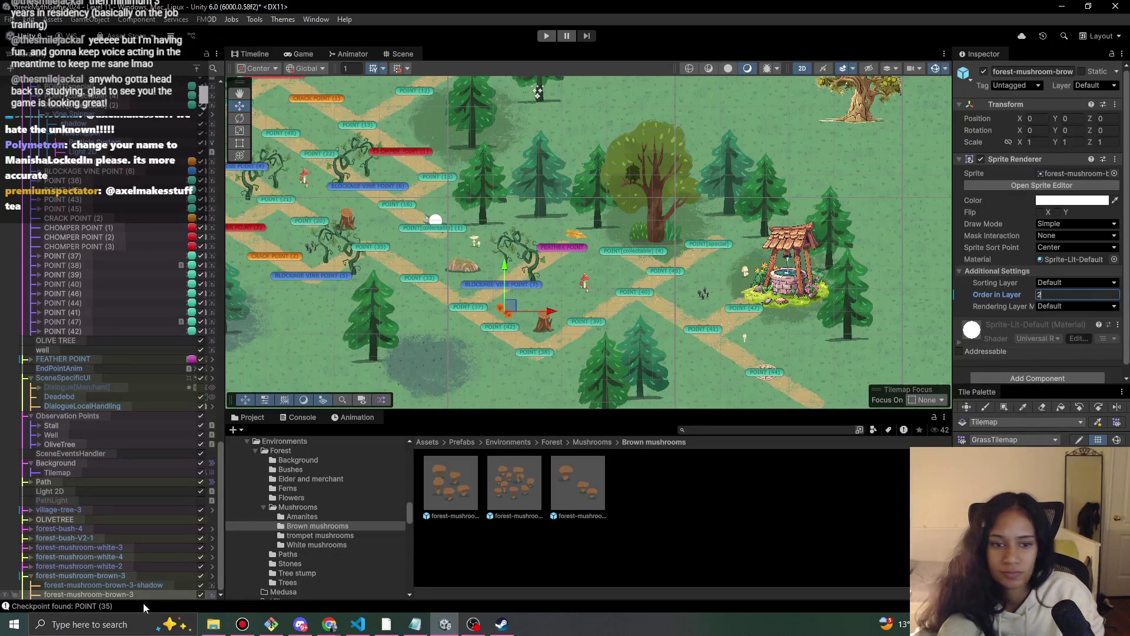
left_click(123, 586)
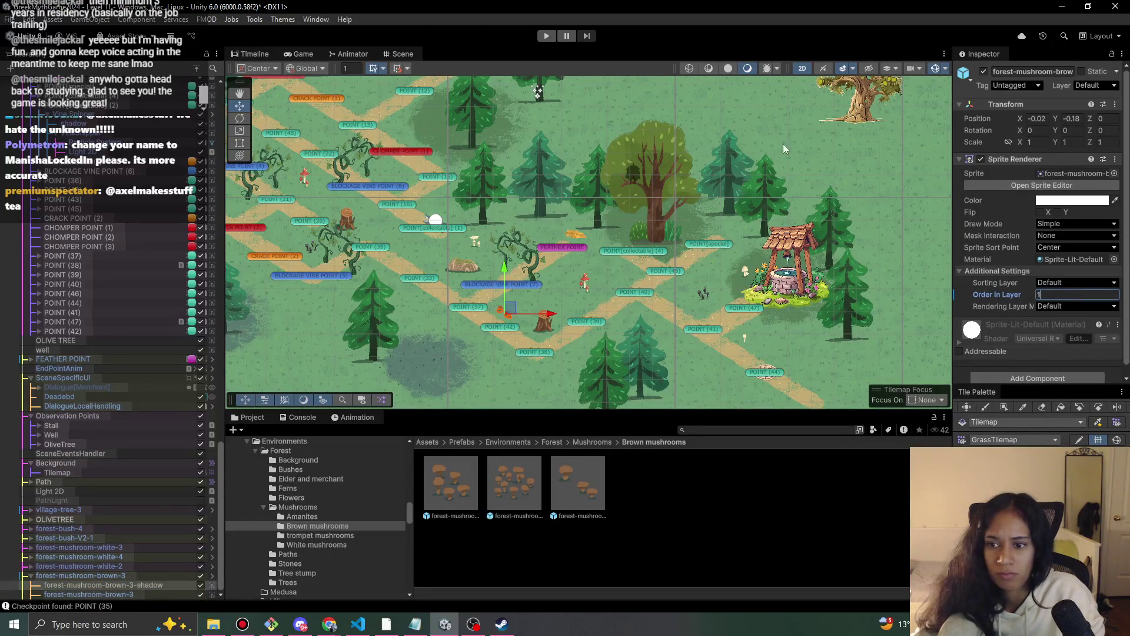
Step: Apply all overrides to the forest-mushroom-brown-3 prefab and start the game
left_click(149, 576)
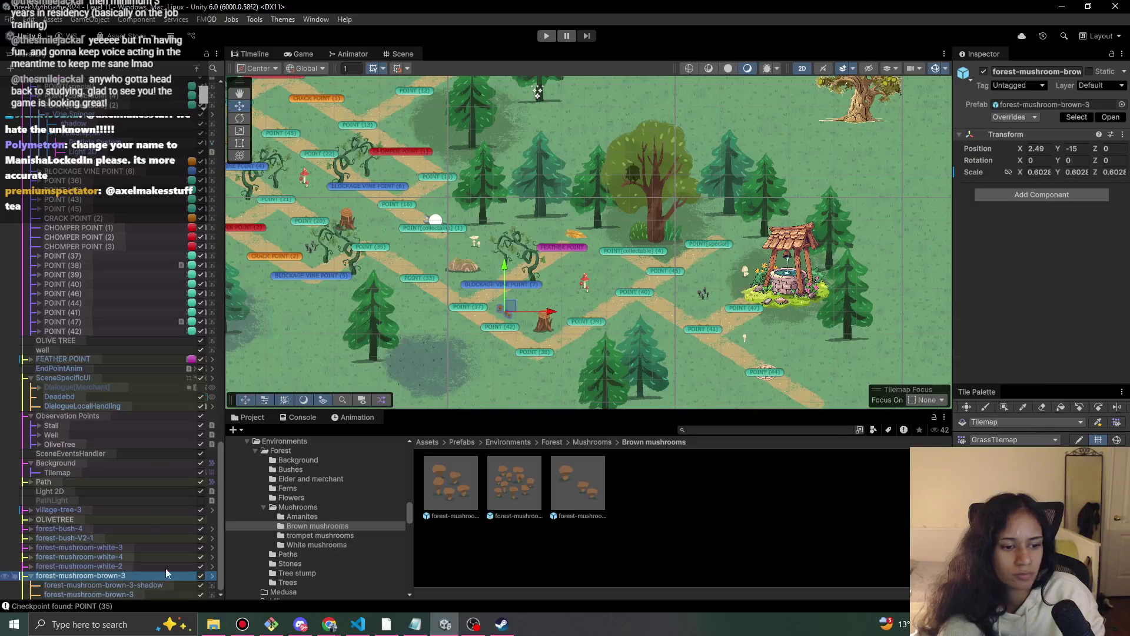
left_click(1015, 116)
left_click(1081, 230)
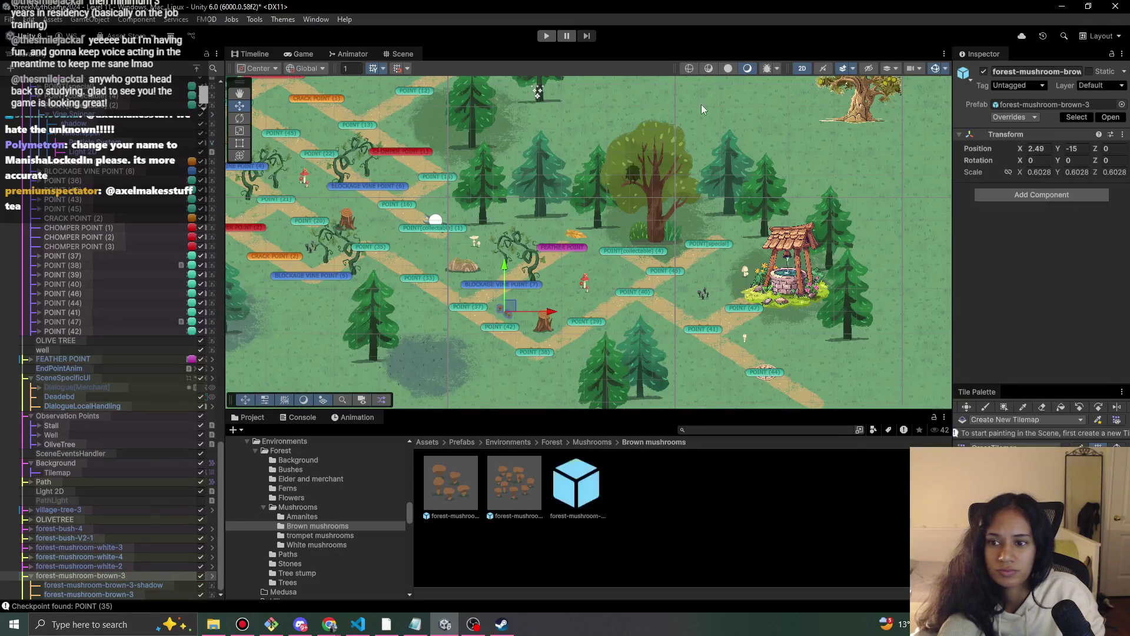
left_click(542, 35)
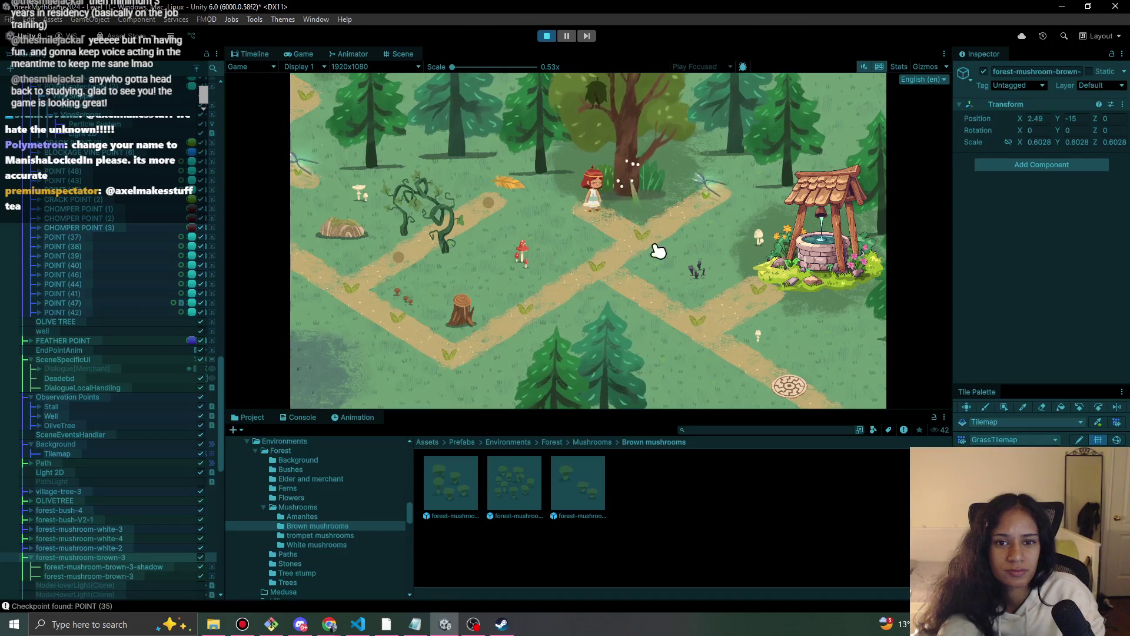
Step: Walk the character along the paths to the well, then dismiss the well's text
left_click(709, 212)
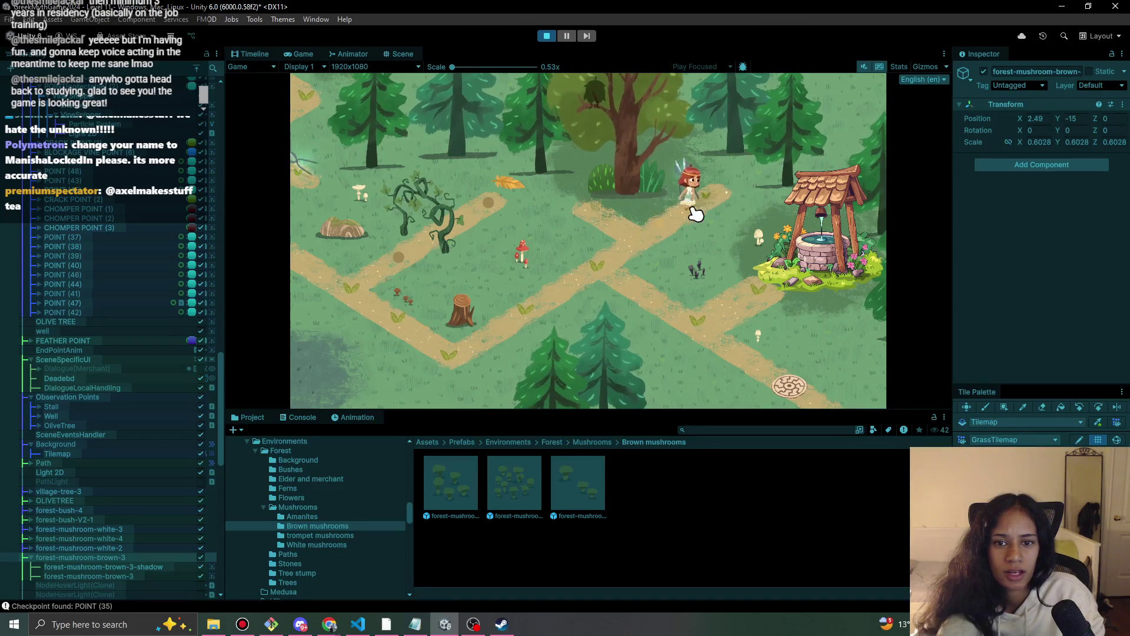
left_click(613, 277)
left_click(699, 349)
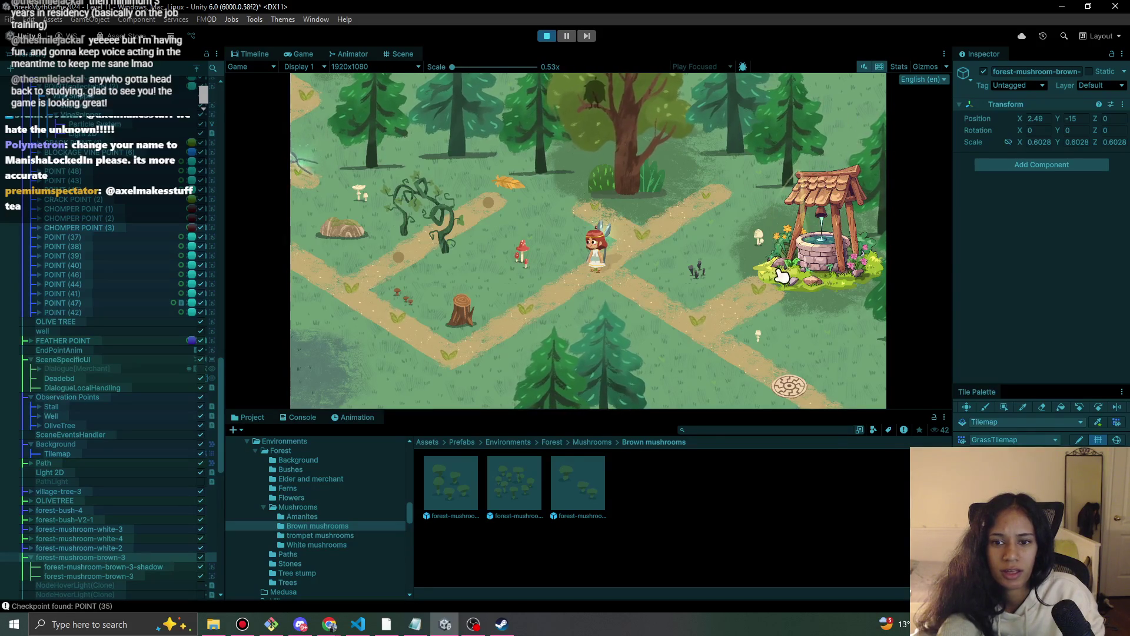
left_click(693, 330)
left_click(756, 304)
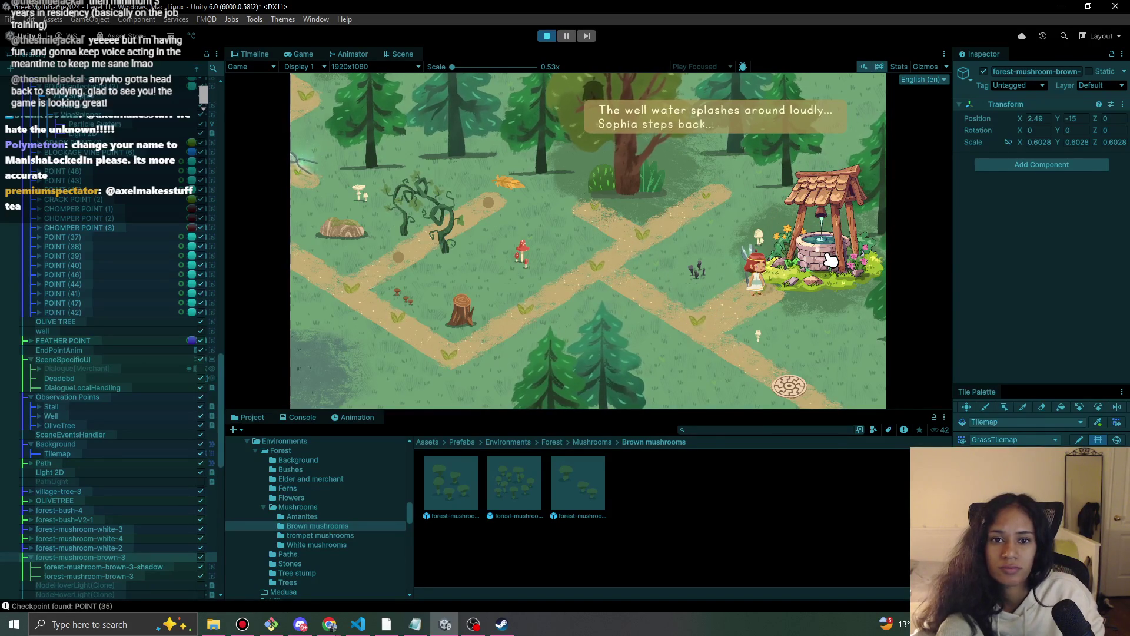
left_click(693, 334)
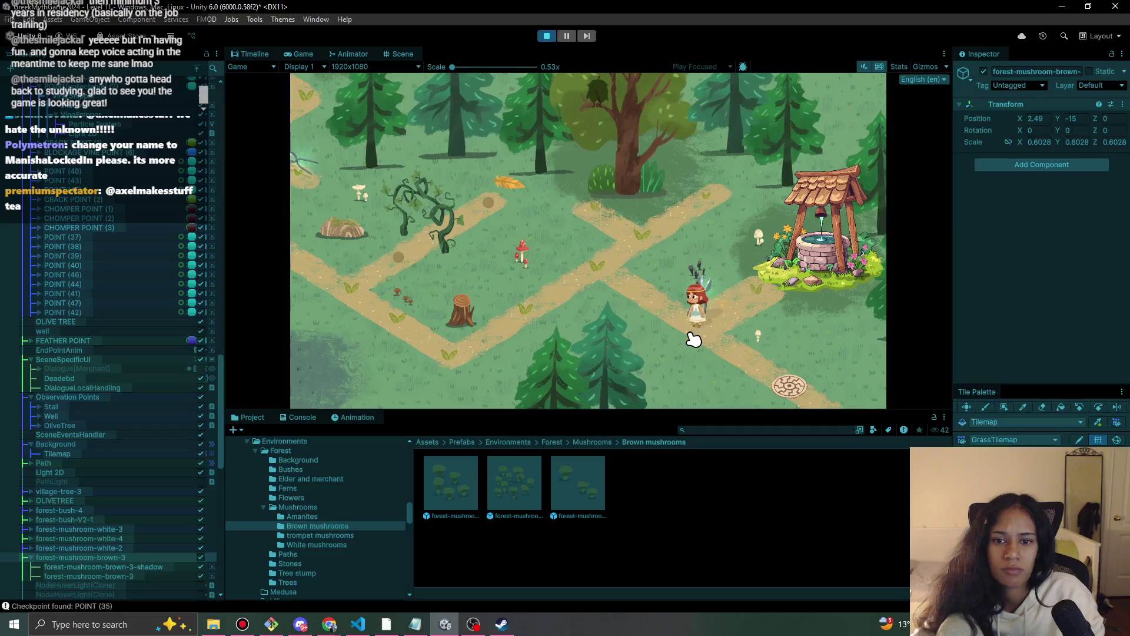
Step: Walk the character up-left, back beside the well, and up-left again
left_click(606, 284)
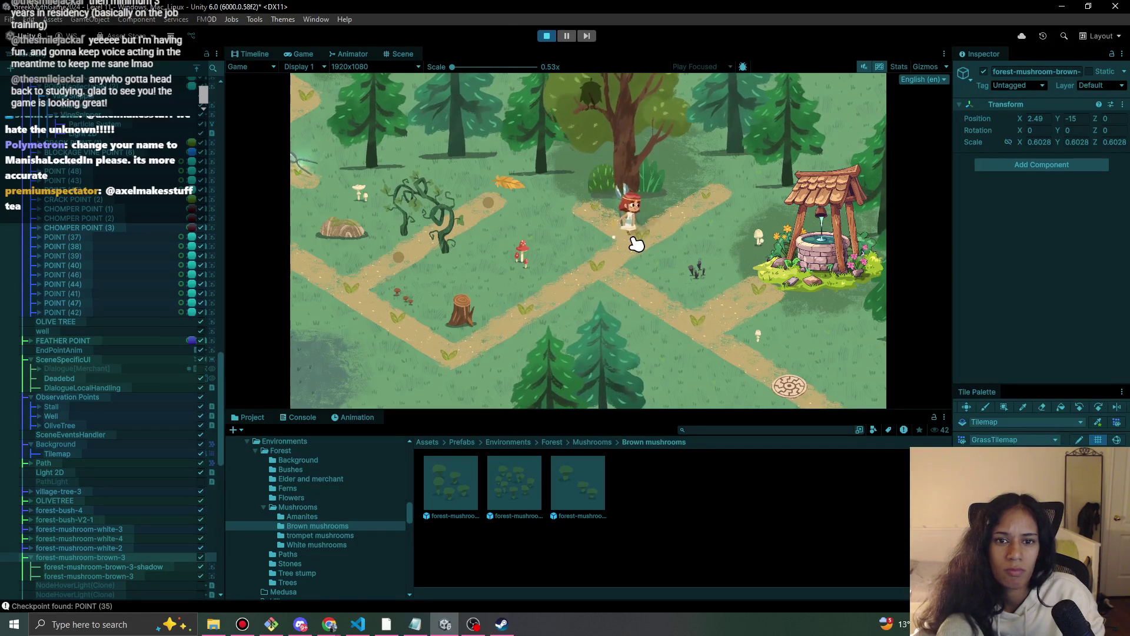
left_click(684, 315)
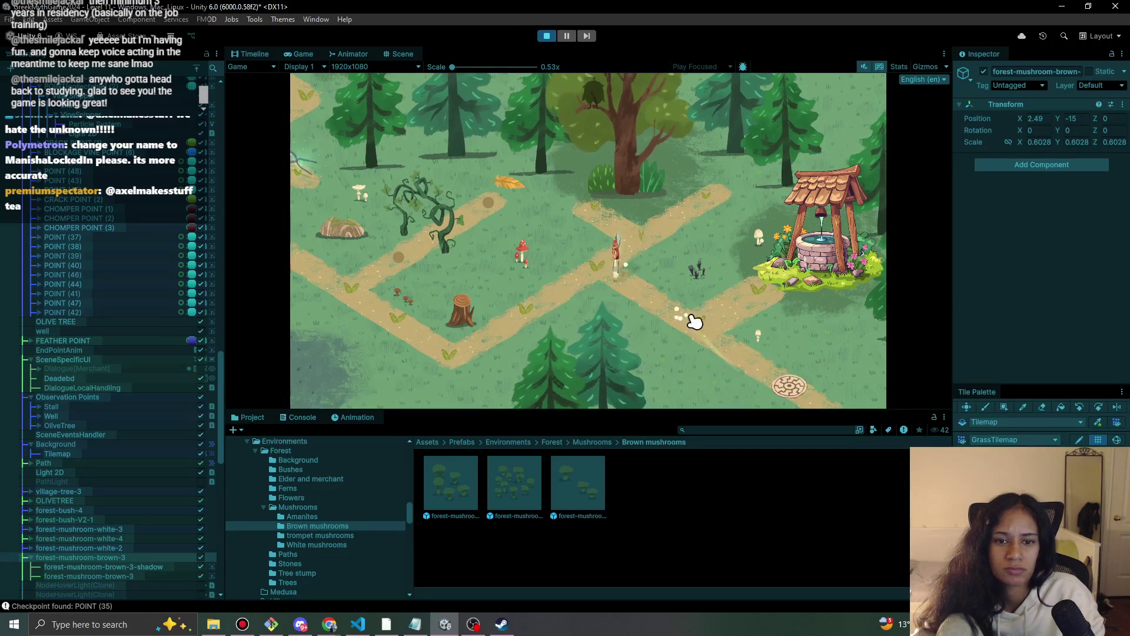
left_click(739, 293)
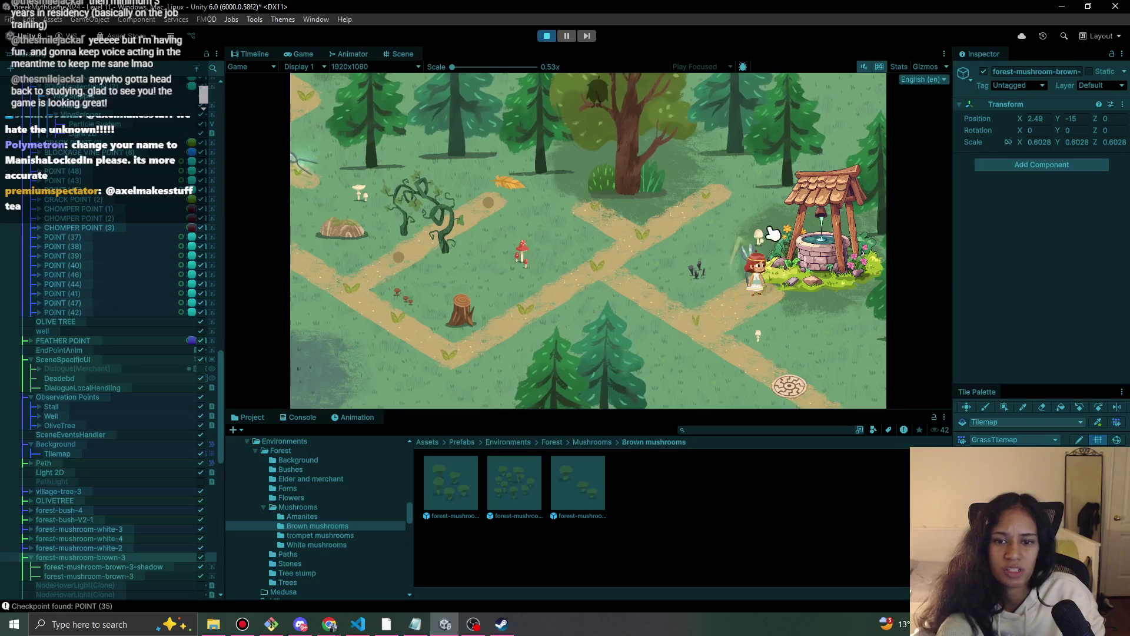
left_click(677, 318)
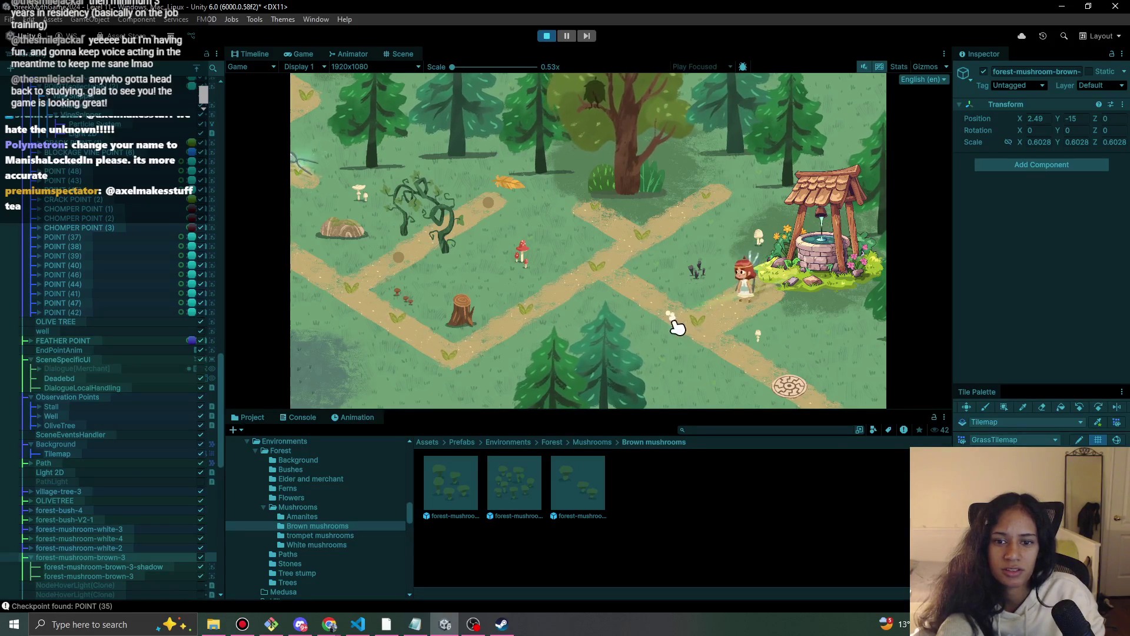
left_click(609, 268)
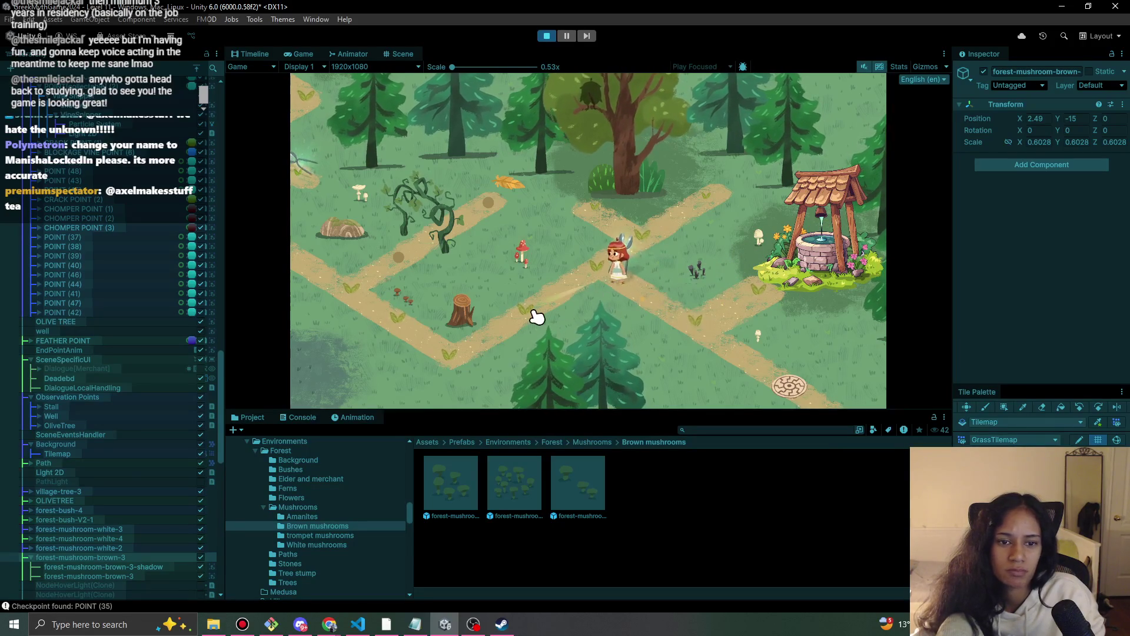
Step: Roam the lower-left paths, return to the top intersection, and stop the playtest
left_click(470, 360)
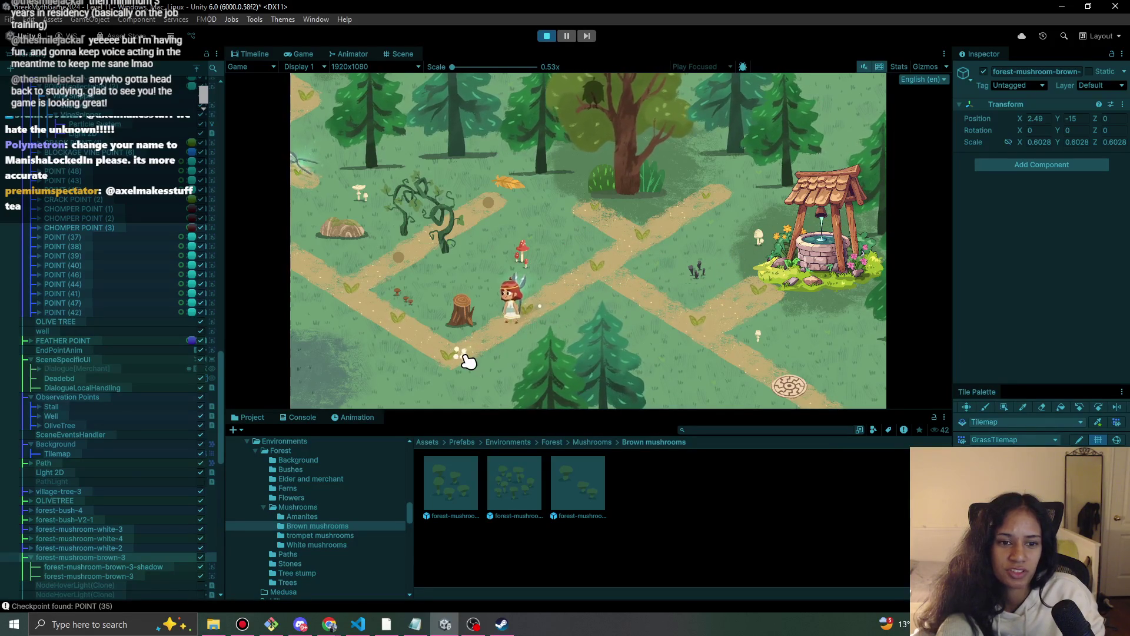
left_click(390, 304)
left_click(345, 288)
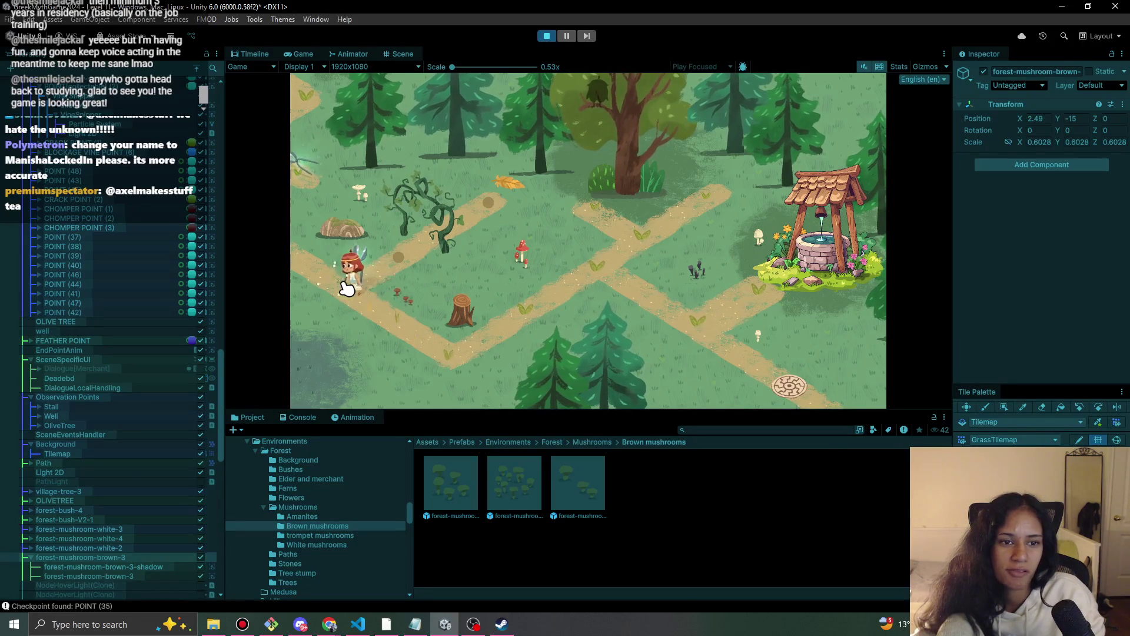
left_click(404, 341)
left_click(512, 325)
left_click(601, 271)
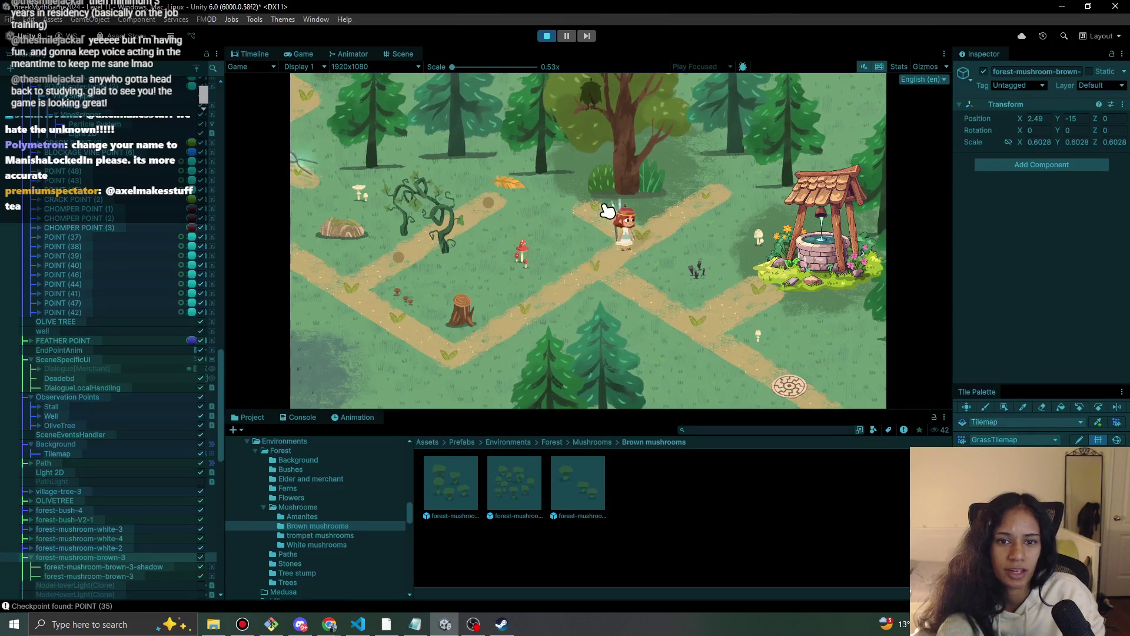
left_click(546, 35)
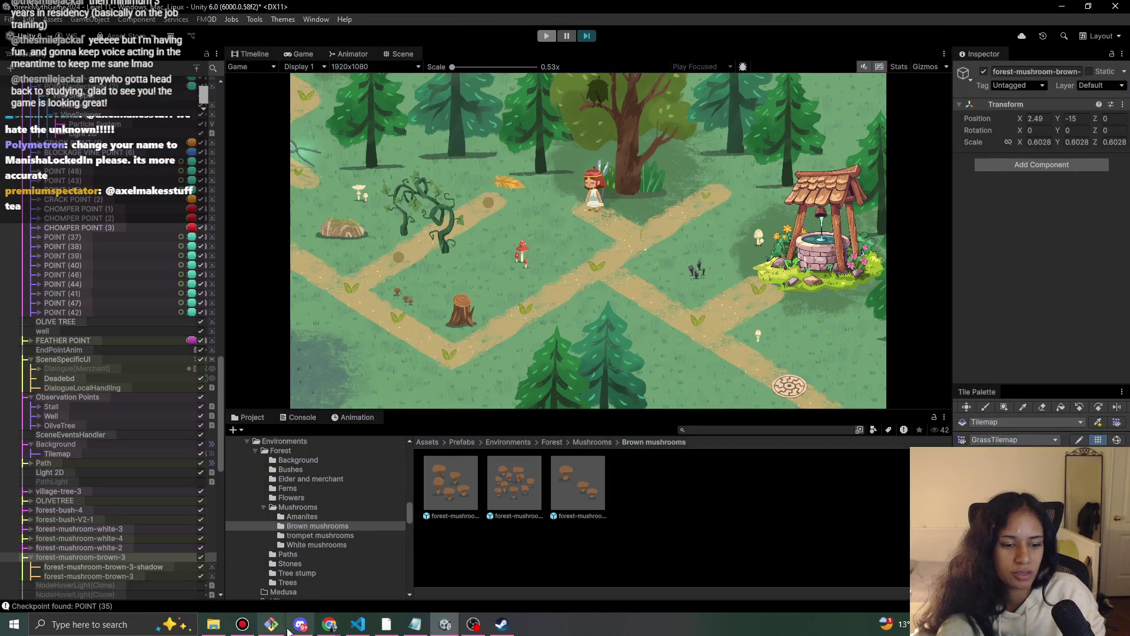
Step: Change level 11's lastCheckpoint to 2 in SophiasPathSaveData.json and replay the game in Unity
left_click(357, 624)
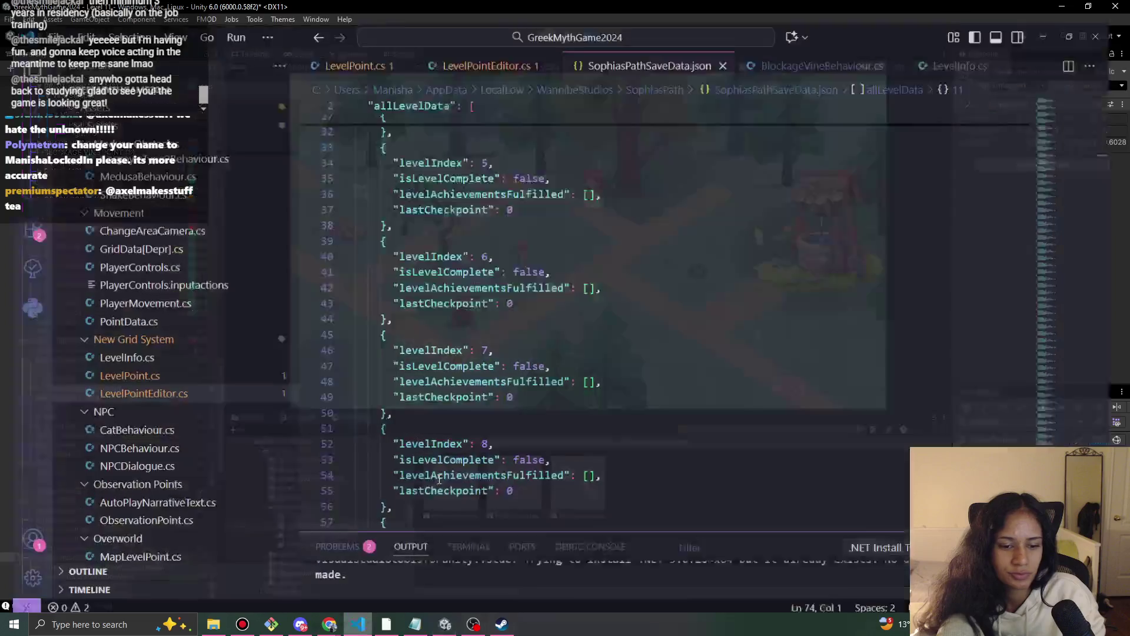
scroll(554, 429, "down", 6)
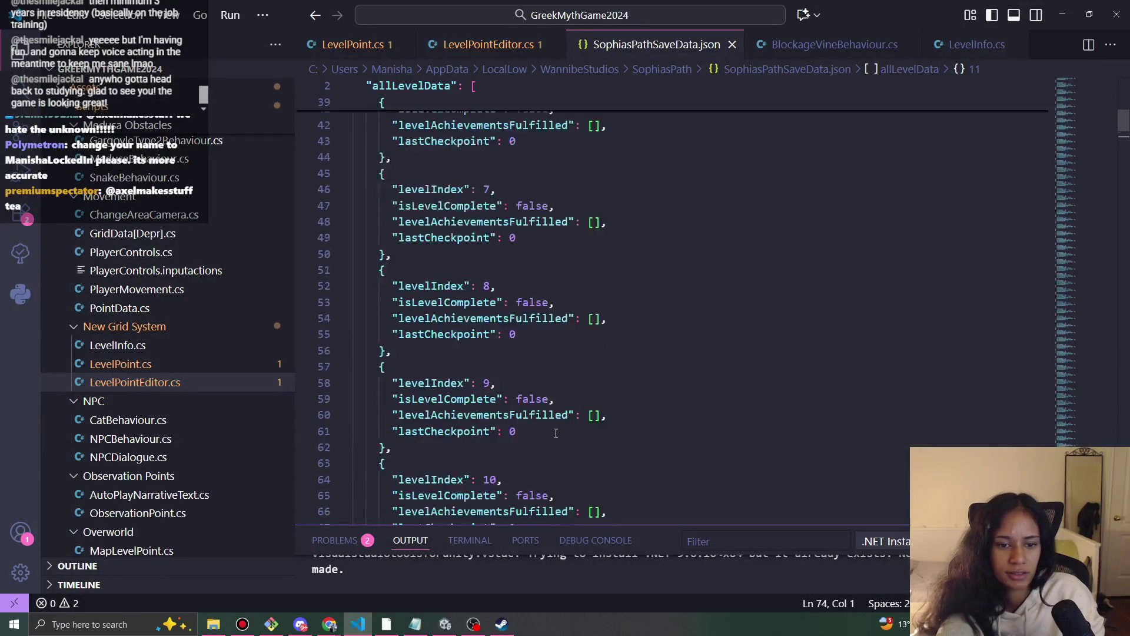
double_click(513, 436)
type("2")
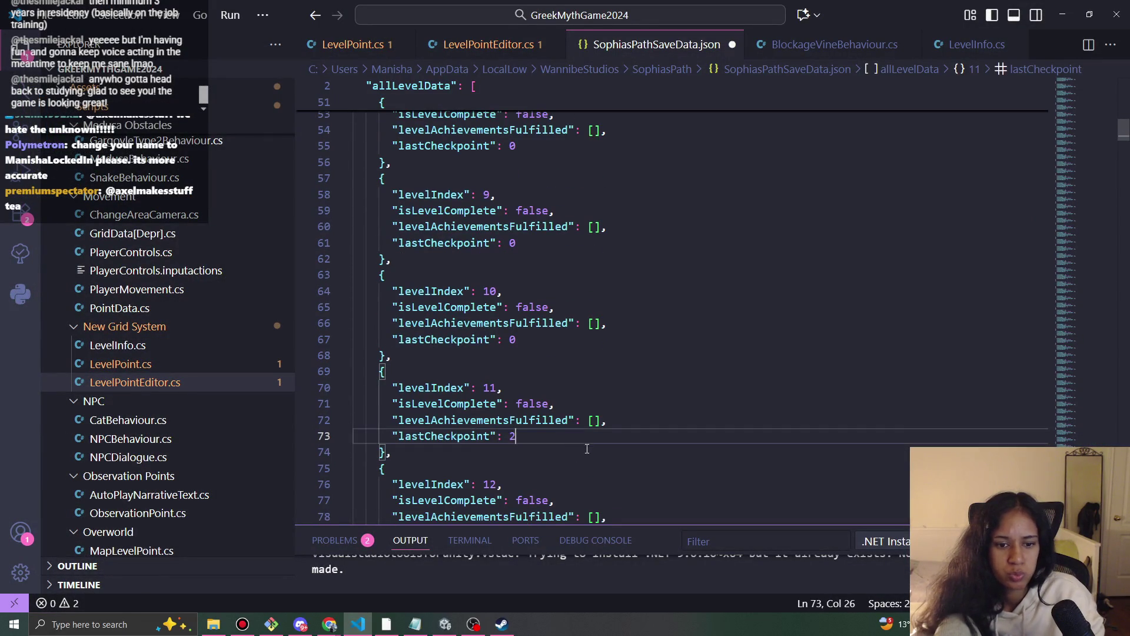
key("alt+Tab")
left_click(547, 37)
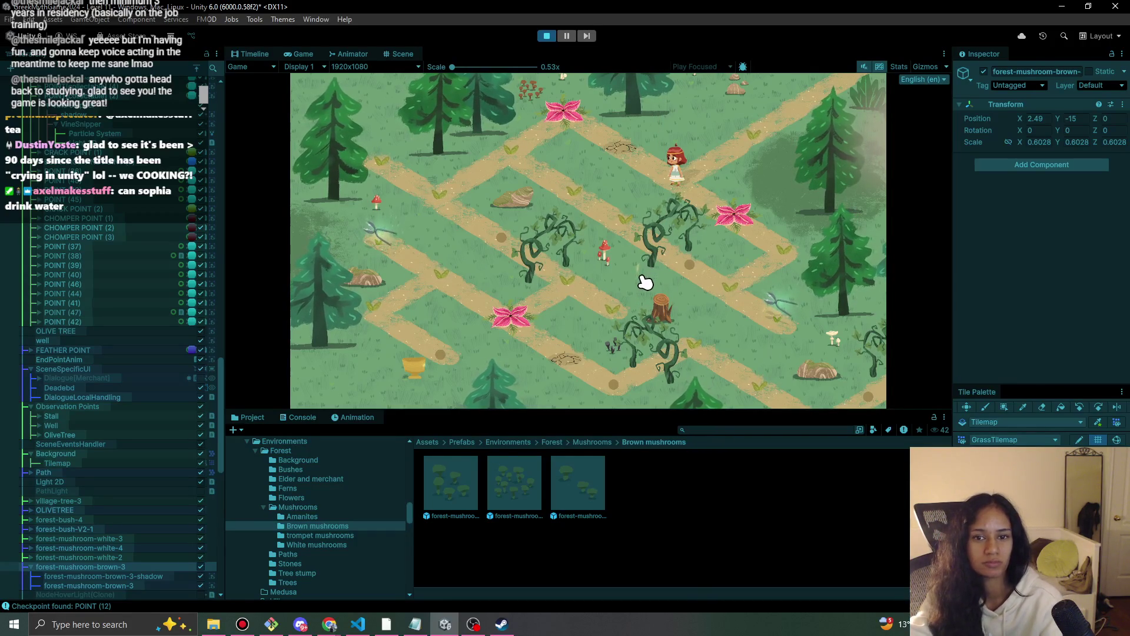
Step: Walk the character along the maze path past the chomper flowers, then stop the game
left_click(735, 159)
left_click(709, 168)
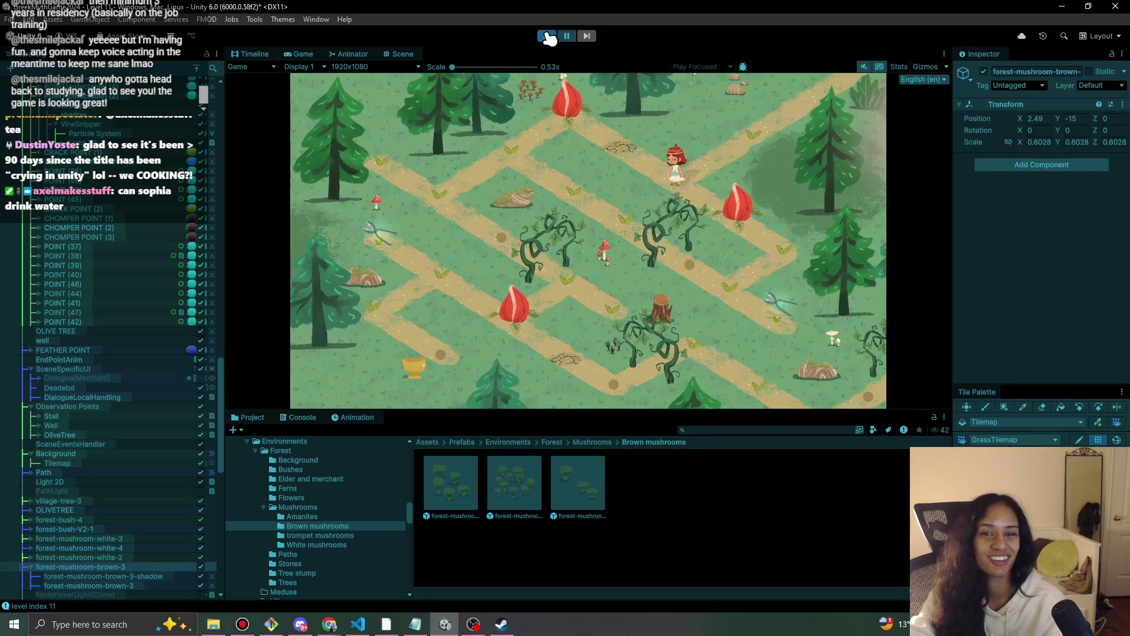
left_click(548, 38)
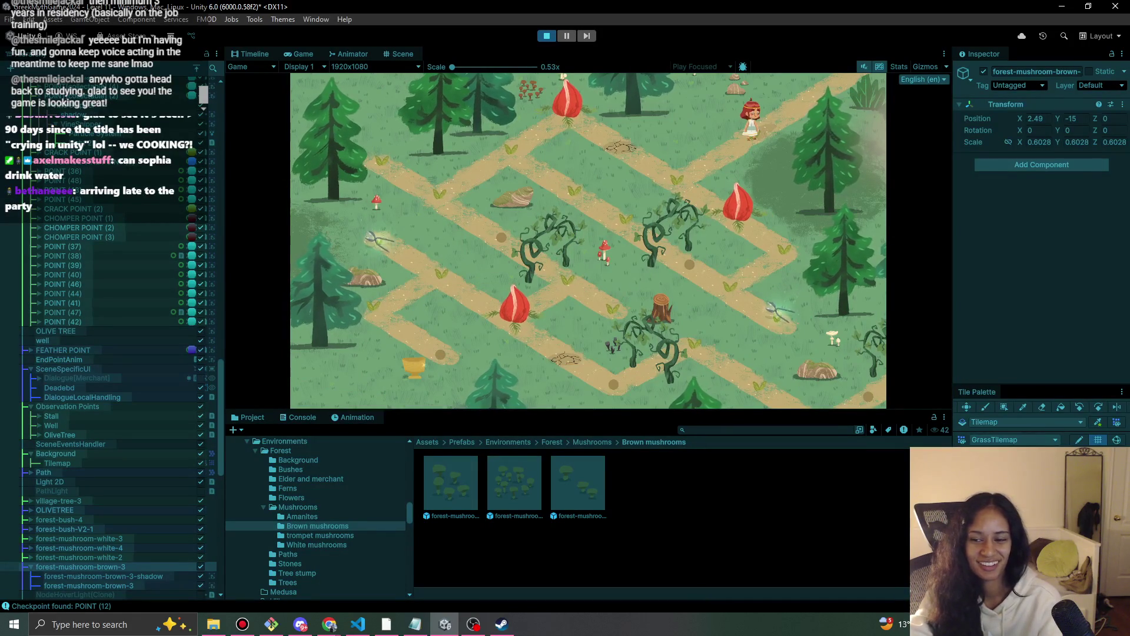
Step: Close the calendar flyout, walk the character down-left along the path, and stop the playtest
key("super+alt+d")
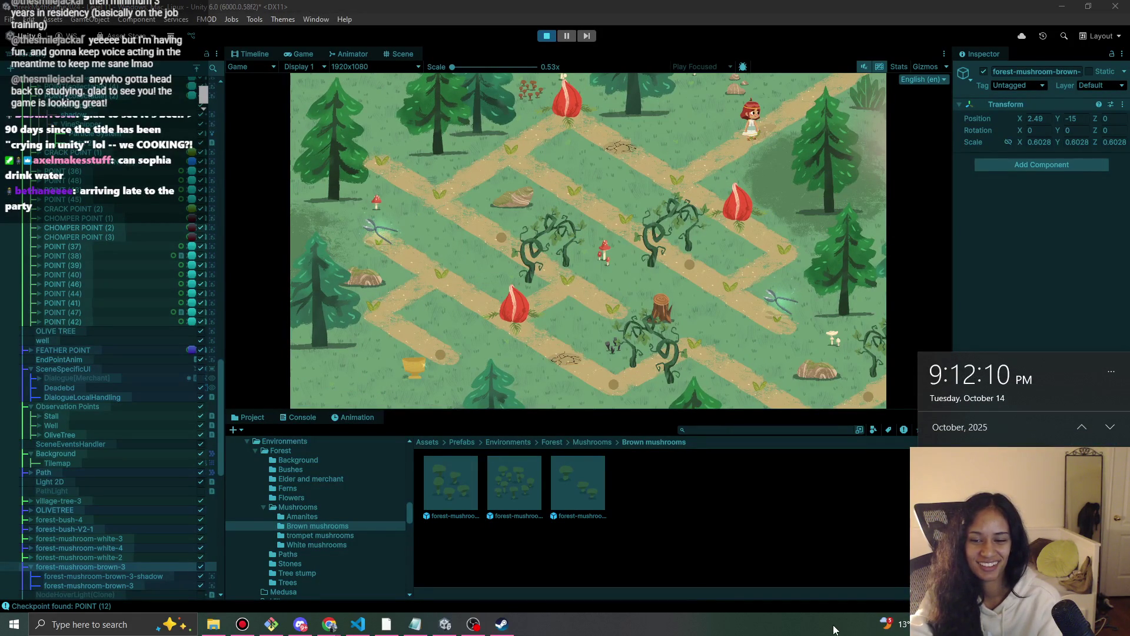
left_click(473, 478)
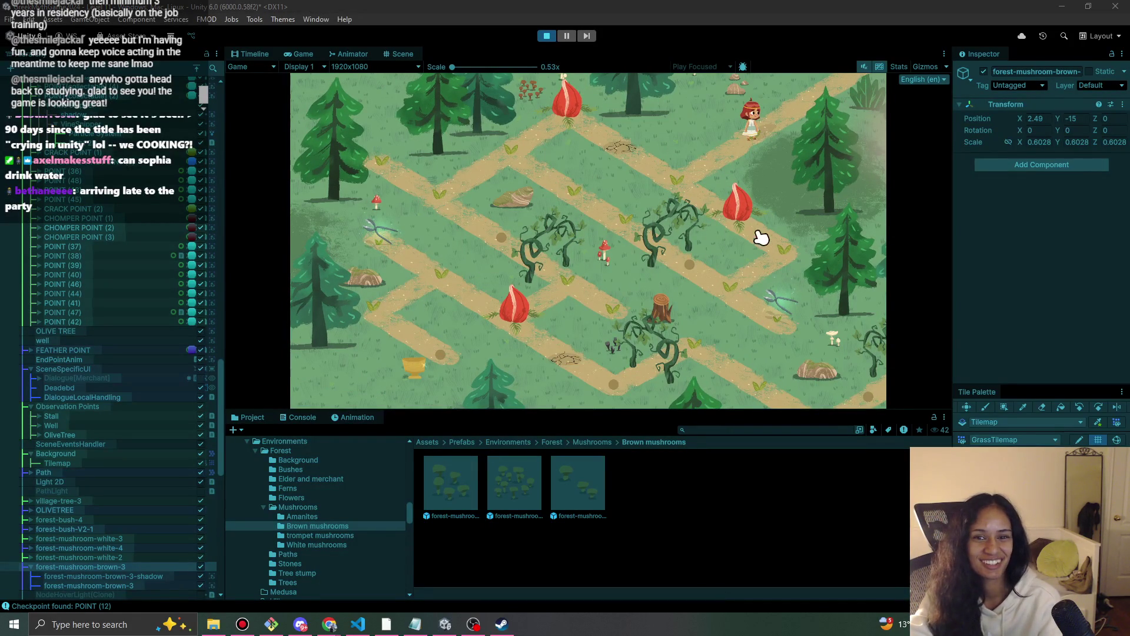
left_click(710, 203)
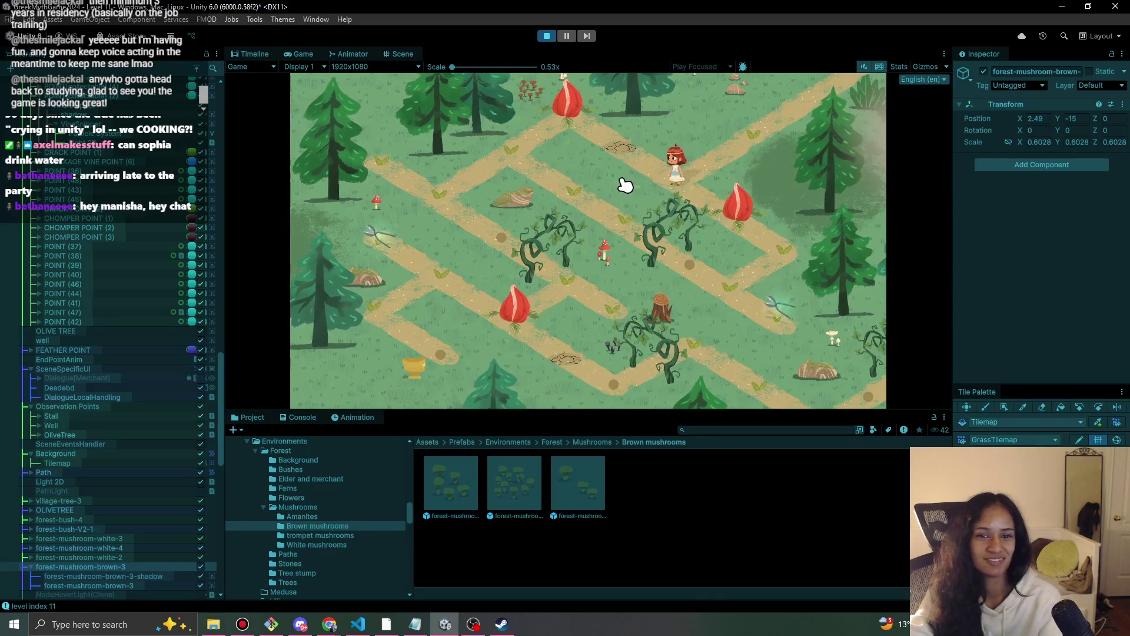
left_click(546, 36)
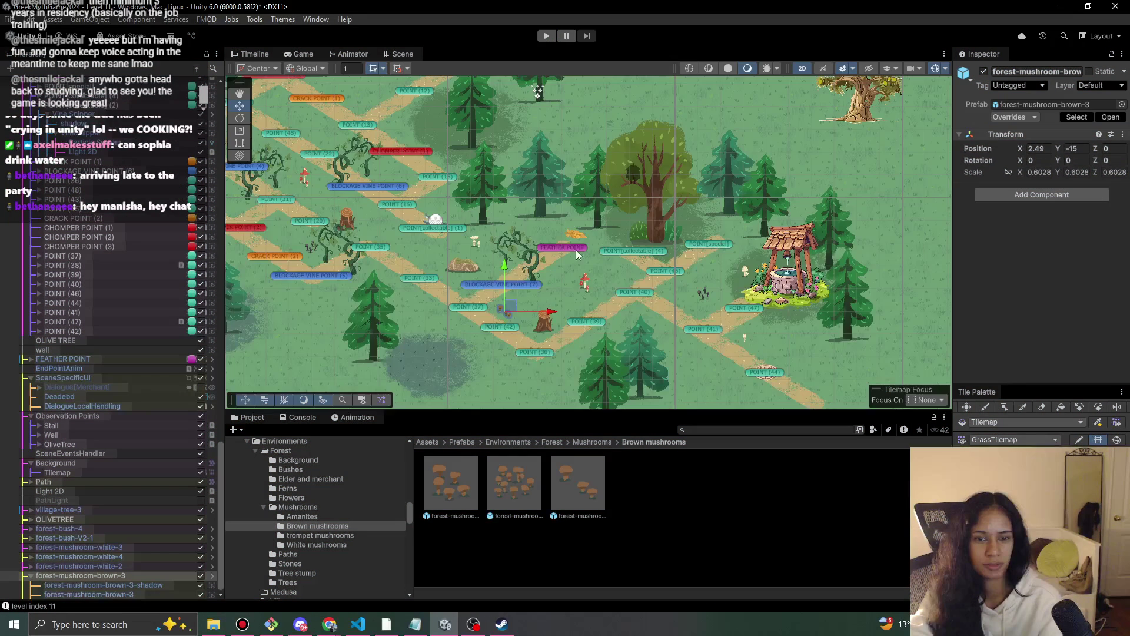
Step: Reset level 11's lastCheckpoint in SophiasPathSaveData.json and replay the level from its start point
mouse_move(299, 195)
left_mouse_down()
mouse_move(560, 289)
mouse_move(516, 430)
left_mouse_up()
scroll(560, 290, "up", 2)
left_click(358, 624)
double_click(512, 436)
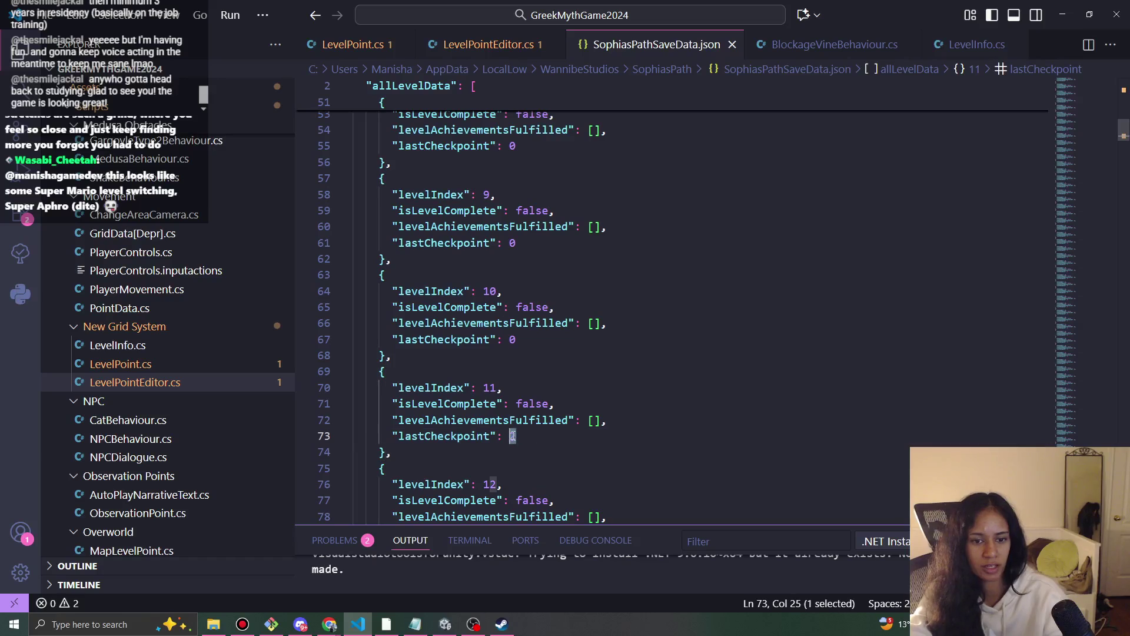
key("alt+Tab")
left_click(546, 36)
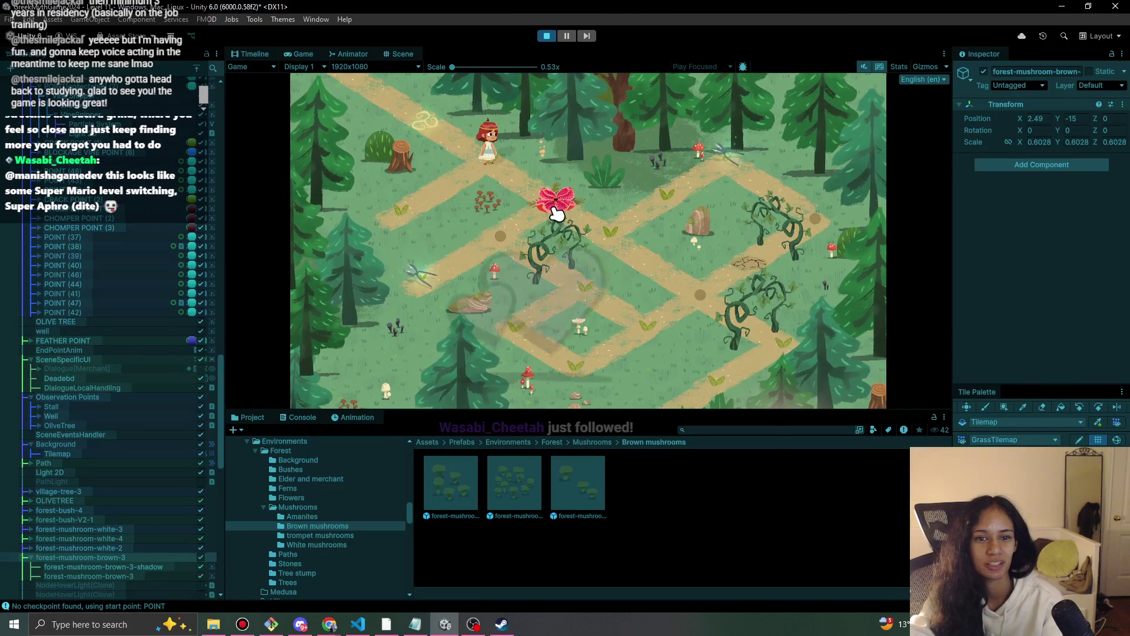
Step: Advance into the forest level and walk Sophia through the maze paths toward the vines
left_click(589, 227)
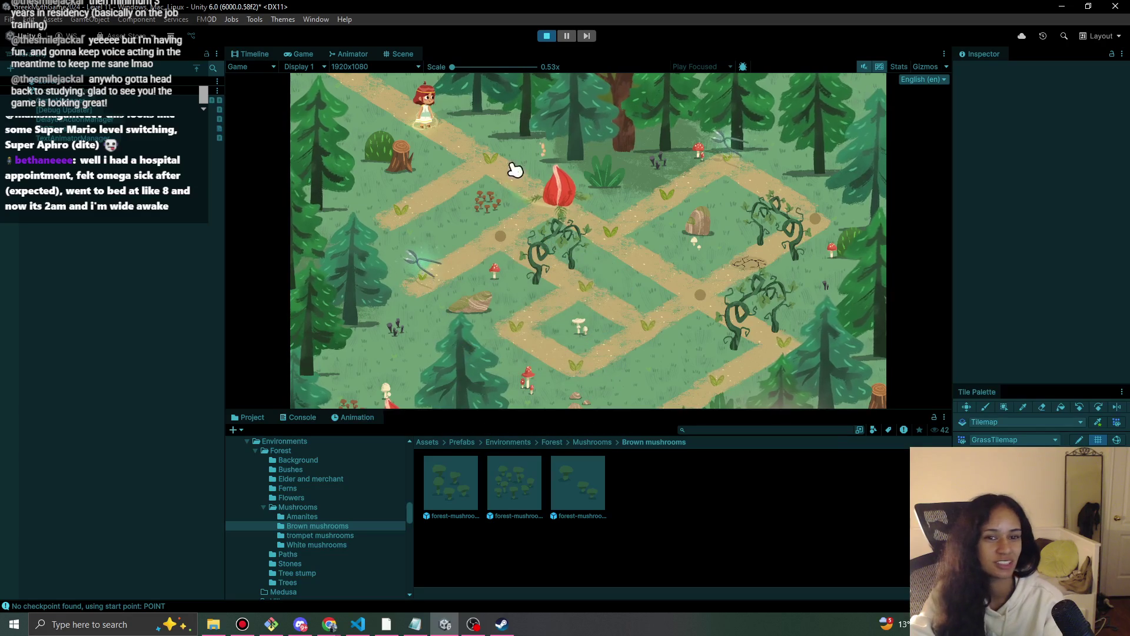
left_click(471, 171)
left_click(422, 209)
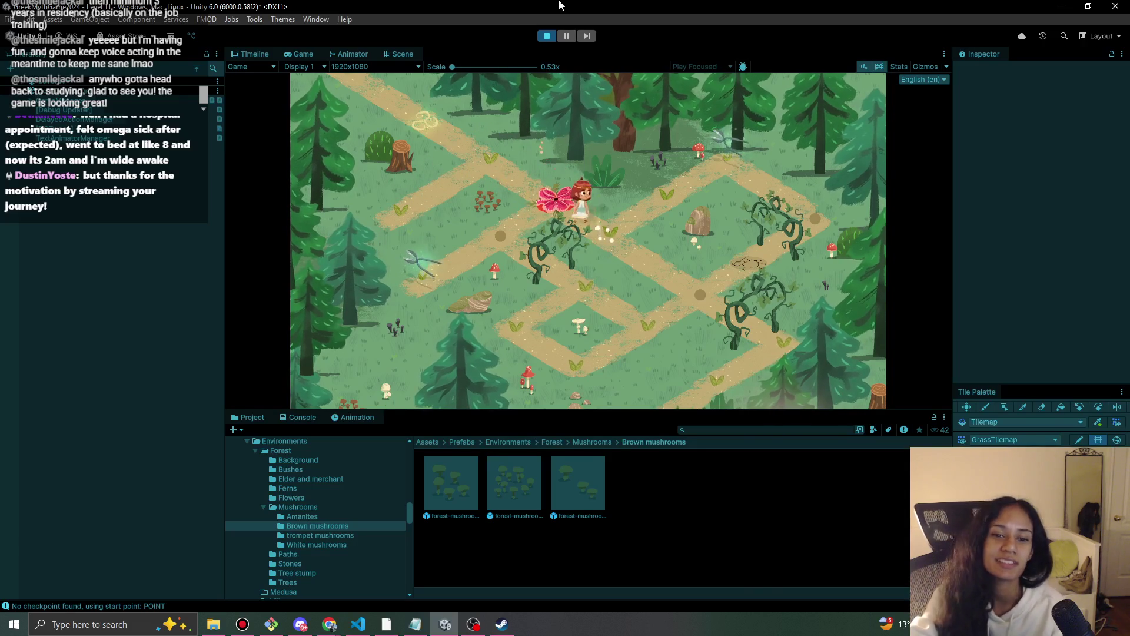
left_click(653, 189)
left_click(733, 144)
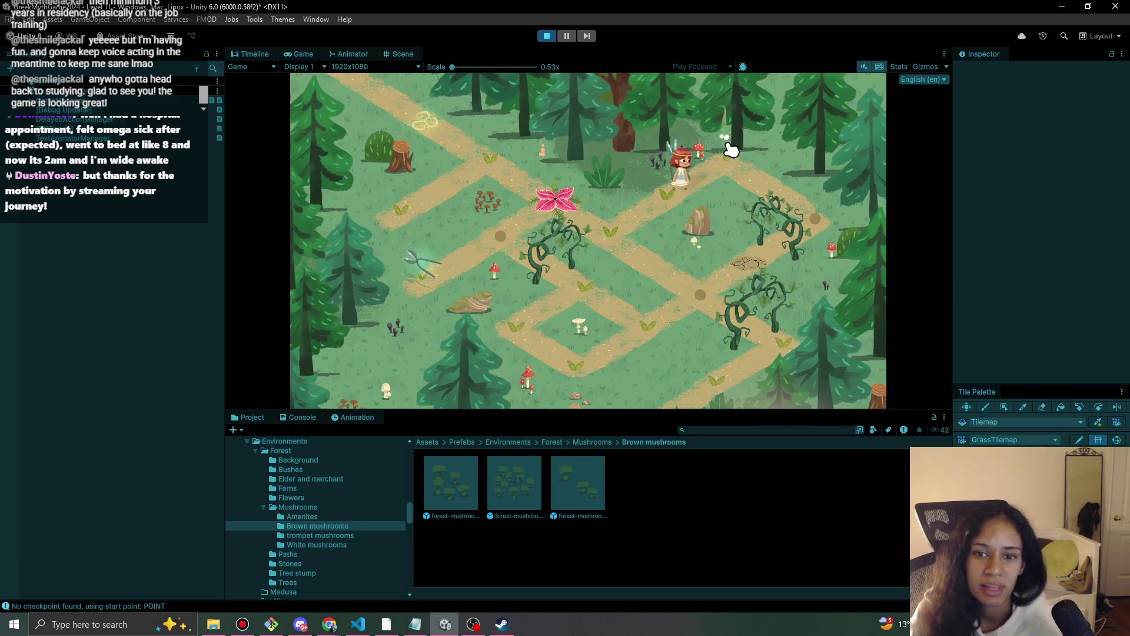
left_click(809, 233)
Step: Cut the blocking vine by hitting the precision bar's green zone, then walk past it
left_click(727, 177)
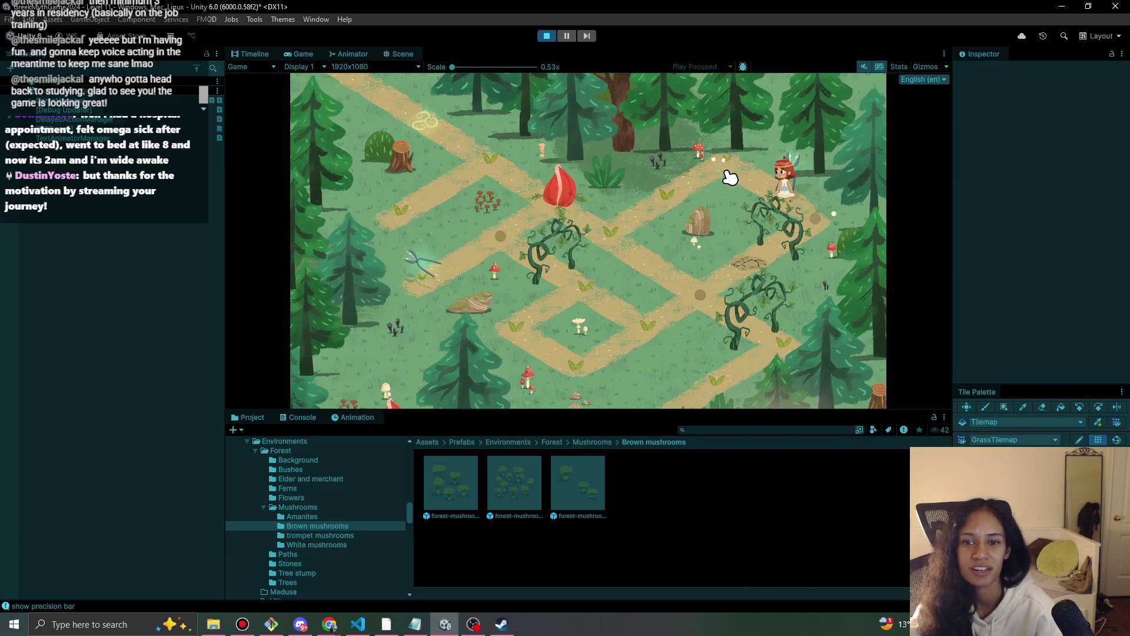
left_click(642, 247)
left_click(689, 297)
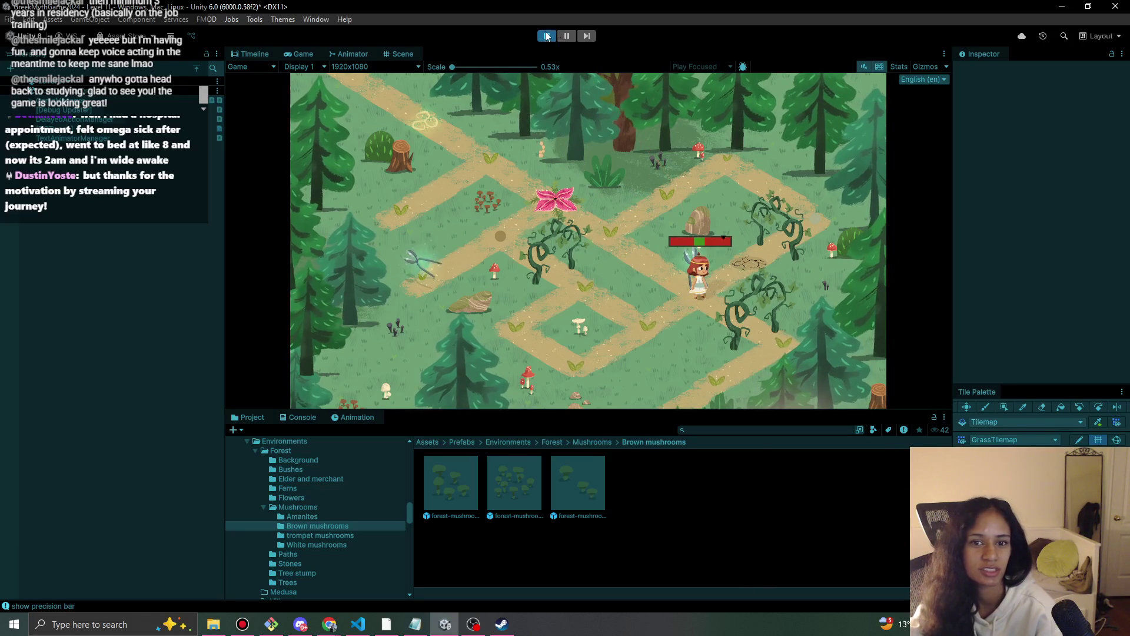
left_click(686, 322)
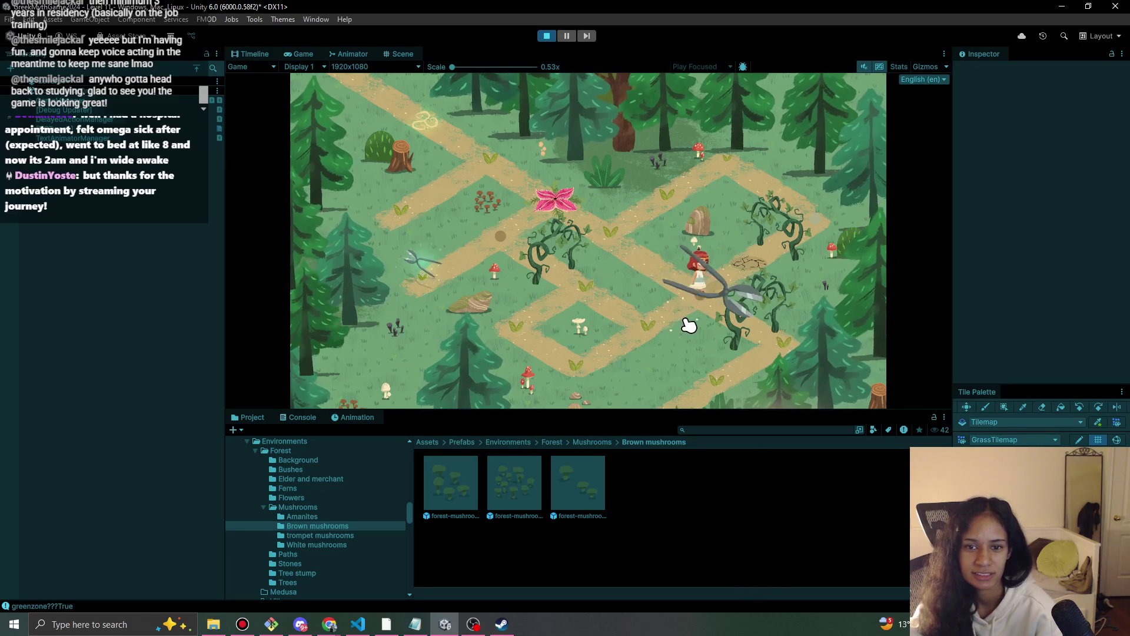
left_click(717, 382)
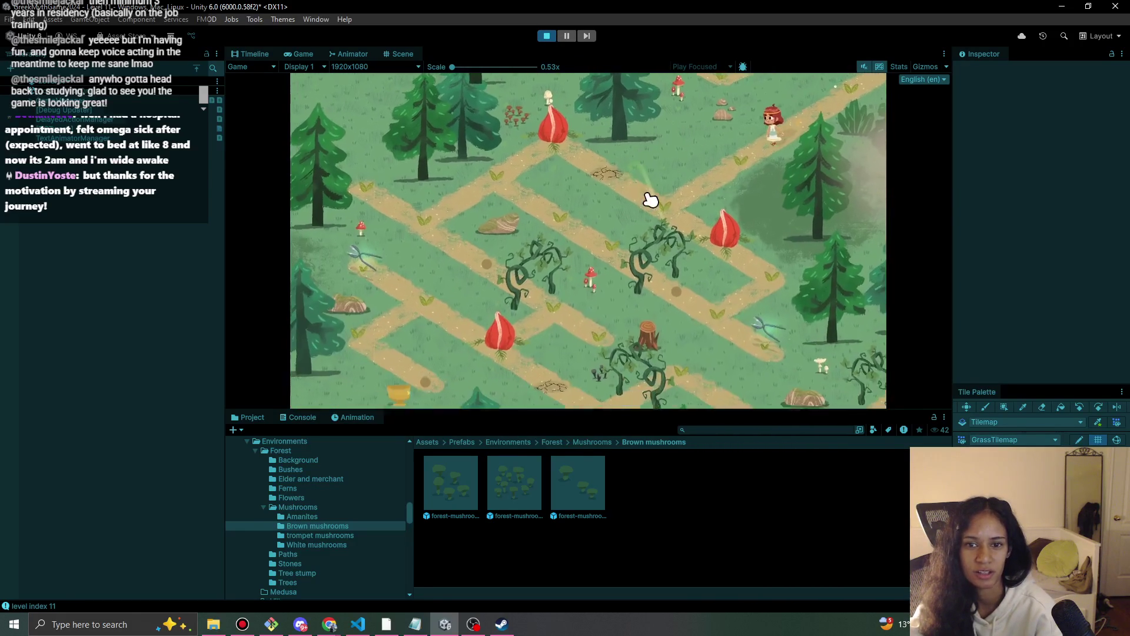
Step: Walk past the pink flower to the vines and snip one inside the green zone
left_click(664, 194)
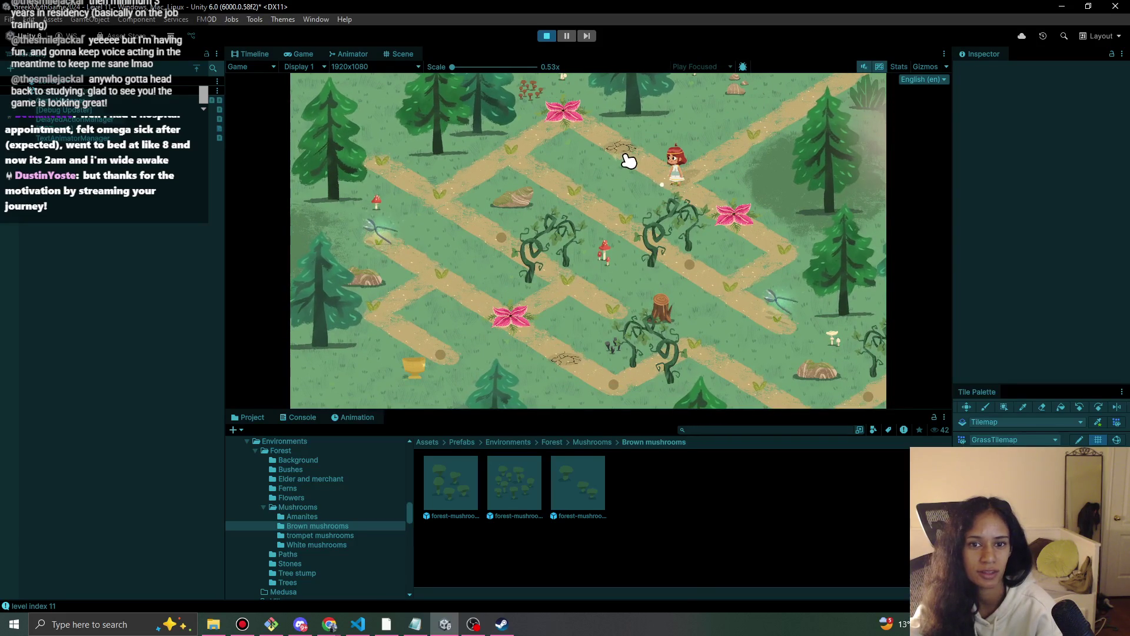
left_click(756, 224)
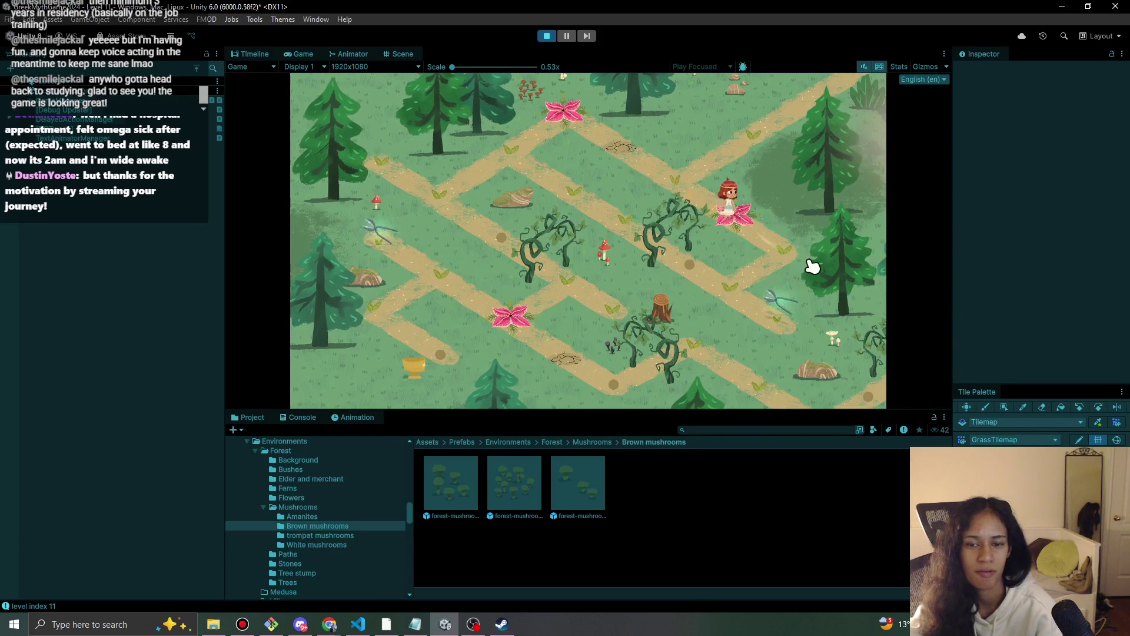
left_click(767, 323)
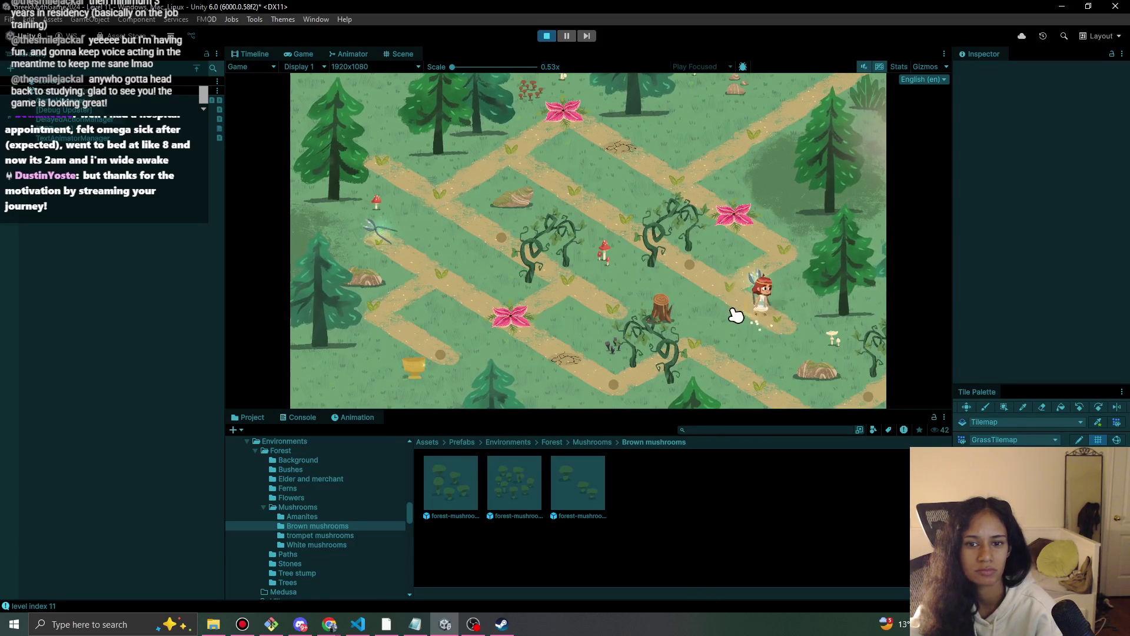
left_click(671, 257)
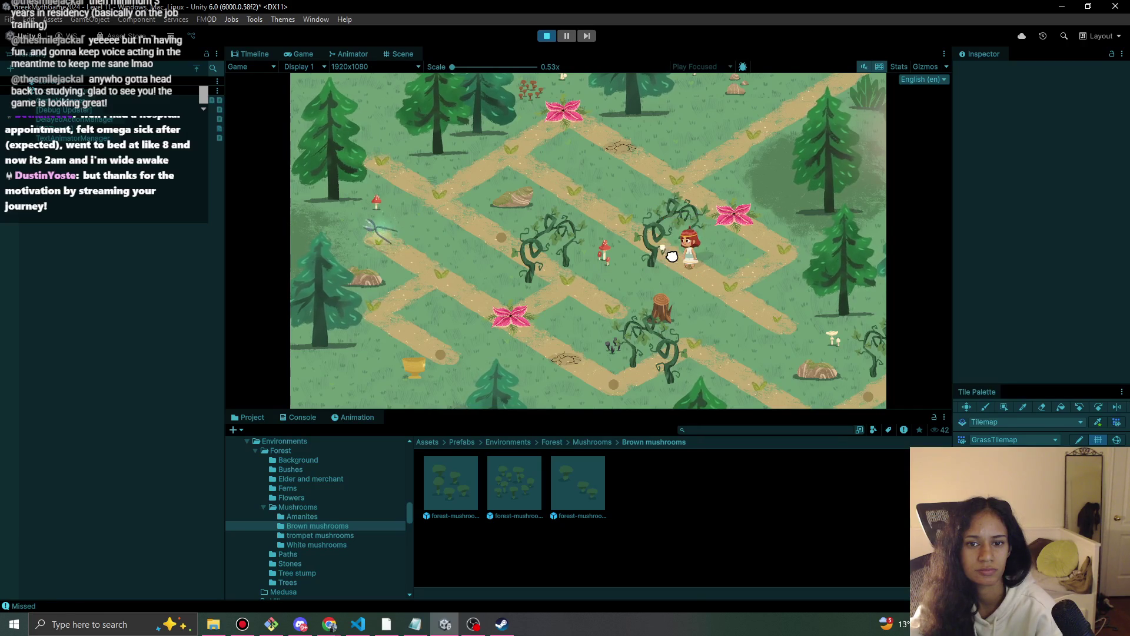
left_click(629, 232)
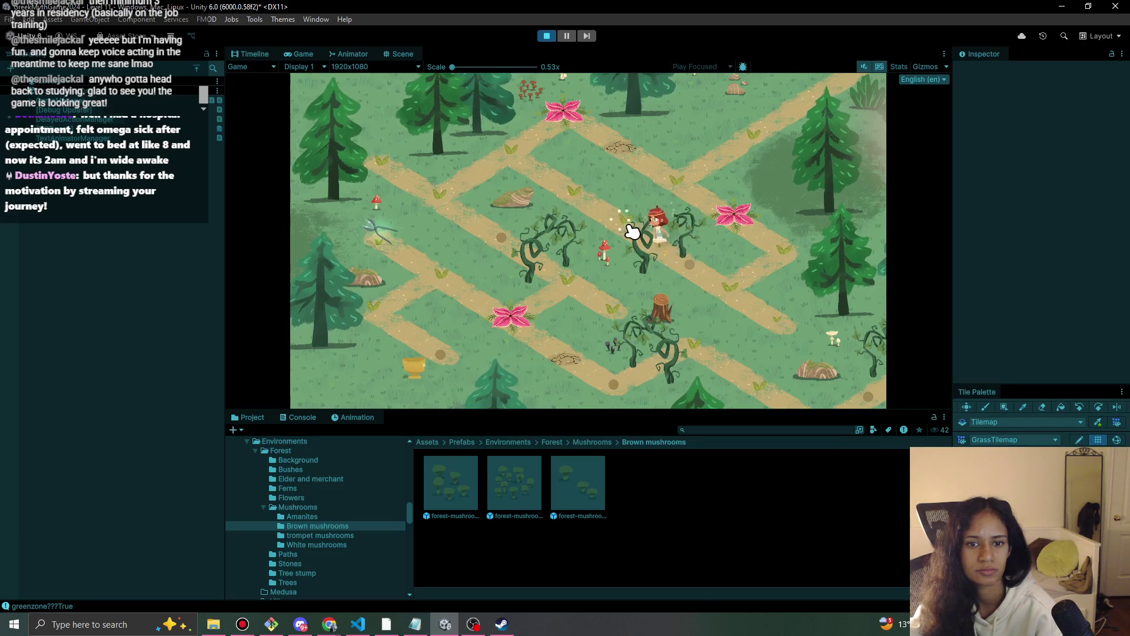
Step: Walk the character up-left and down along the paths beyond the vine
left_click(507, 169)
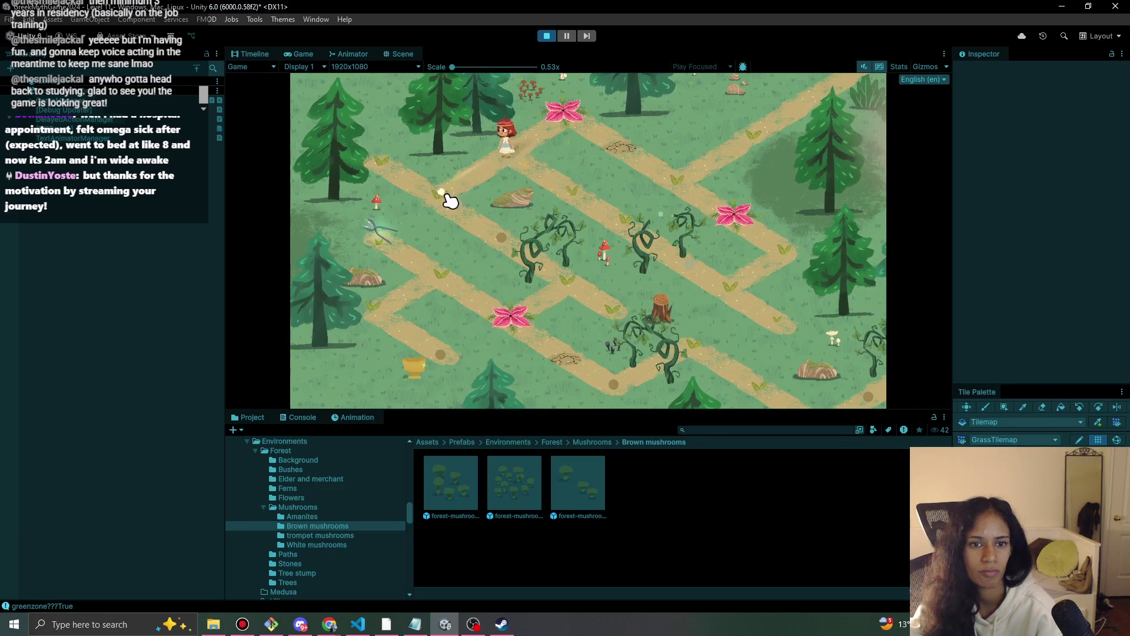
left_click(494, 241)
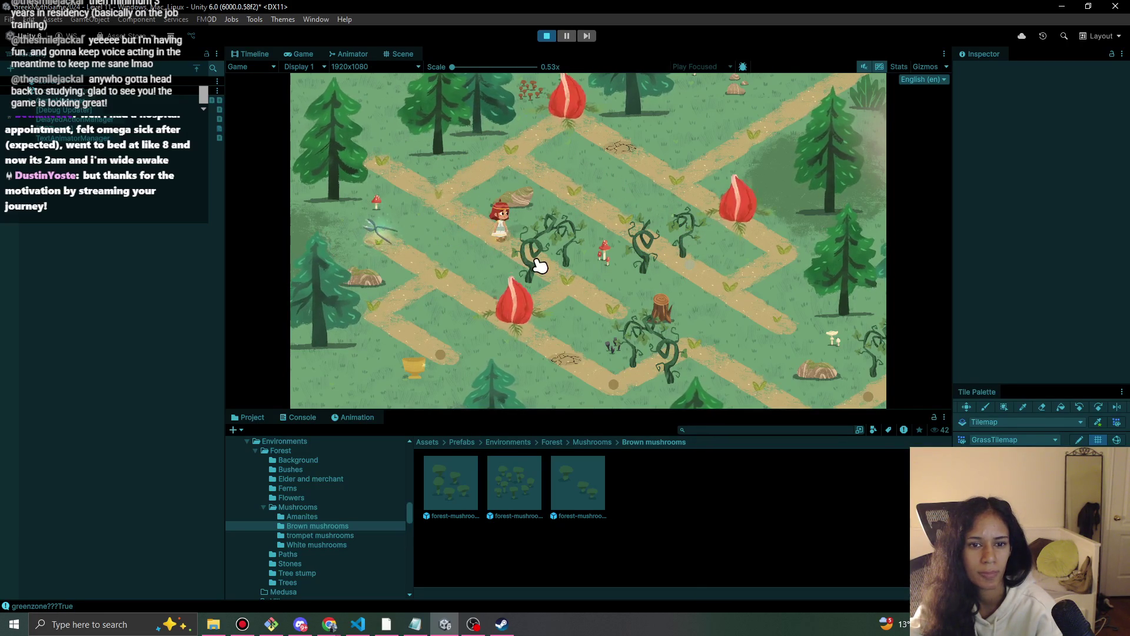
left_click(441, 197)
Step: Restart the level with R, walk the top-right paths again, and stop the playtest
key("r")
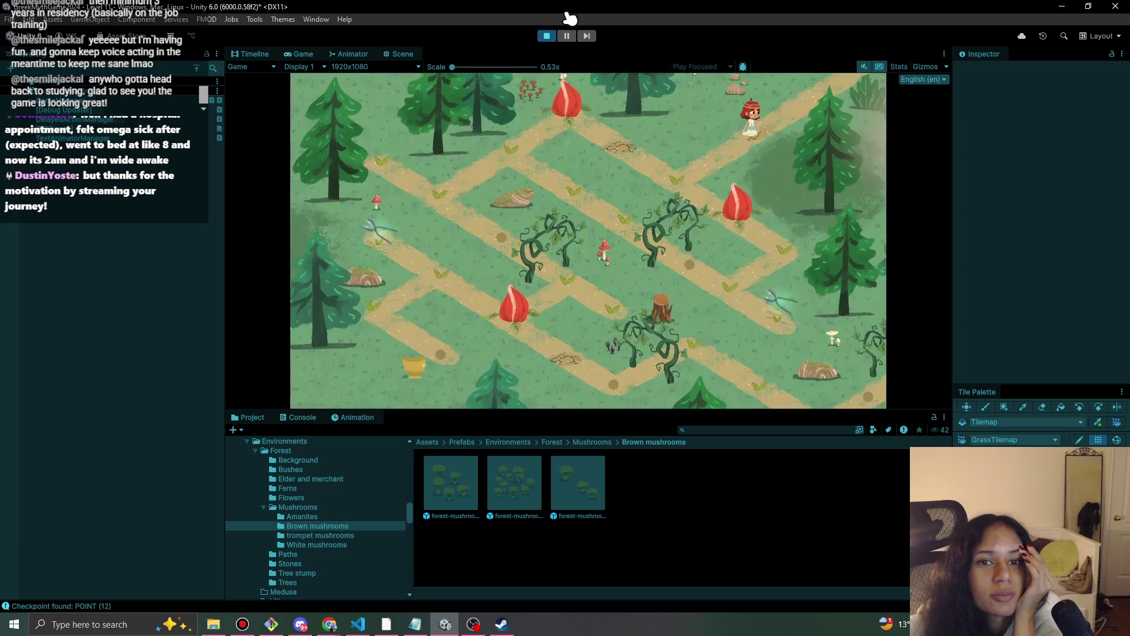
left_click(690, 190)
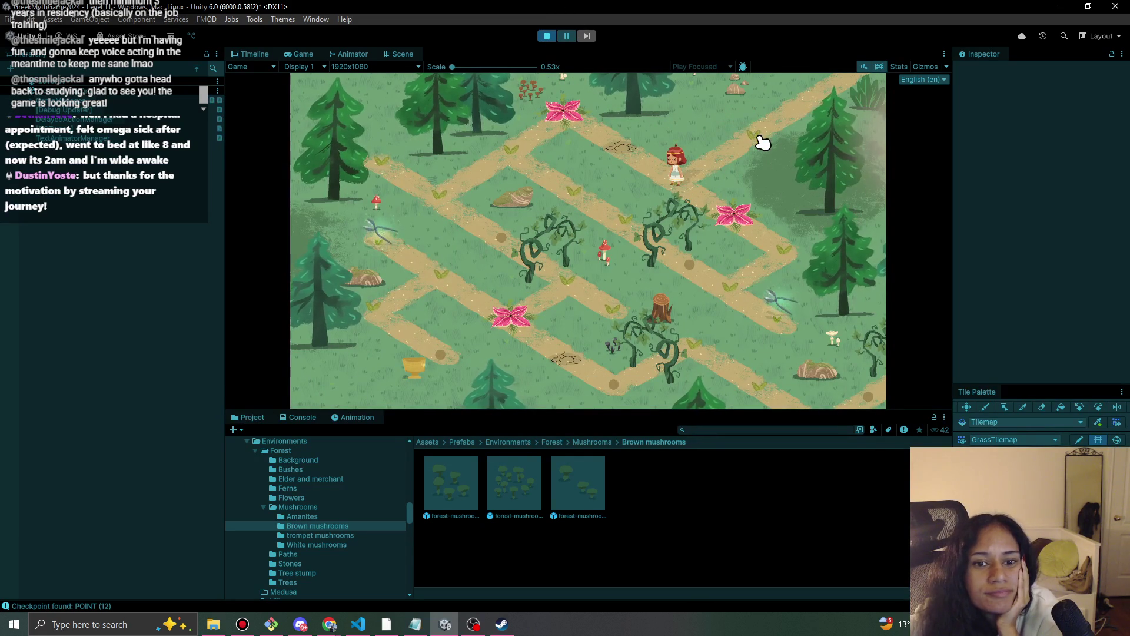
left_click(761, 139)
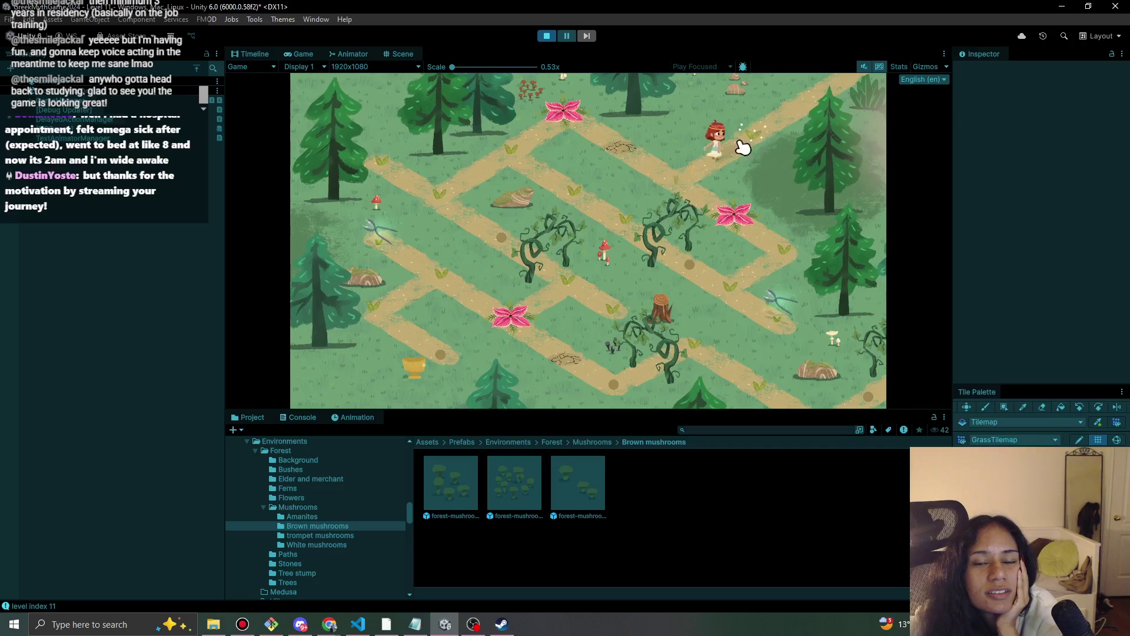
left_click(676, 185)
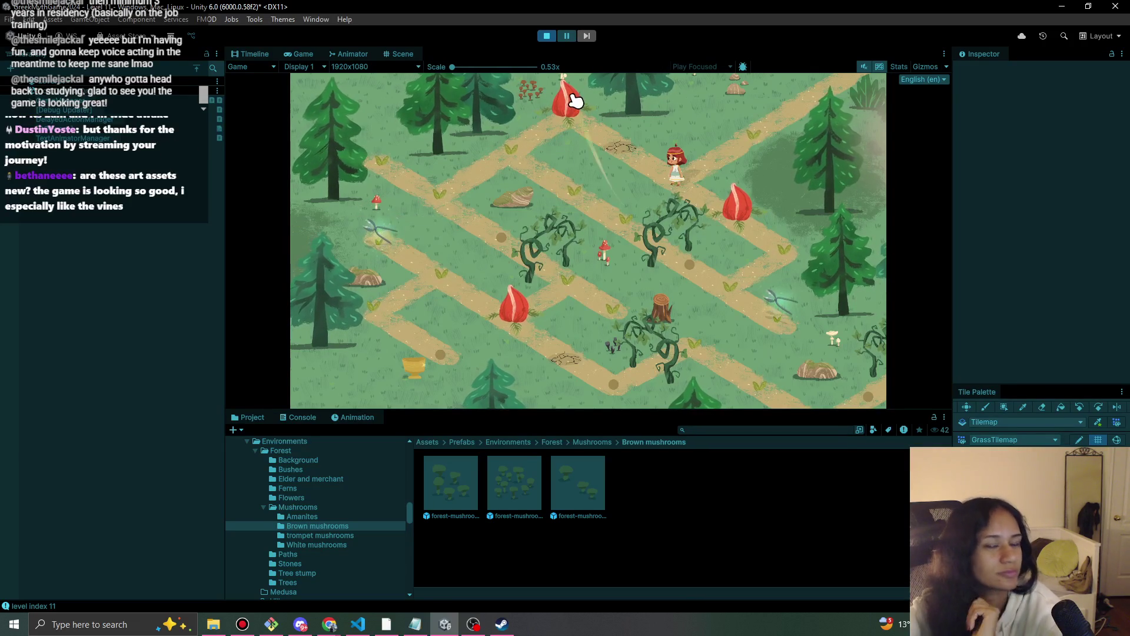
left_click(546, 36)
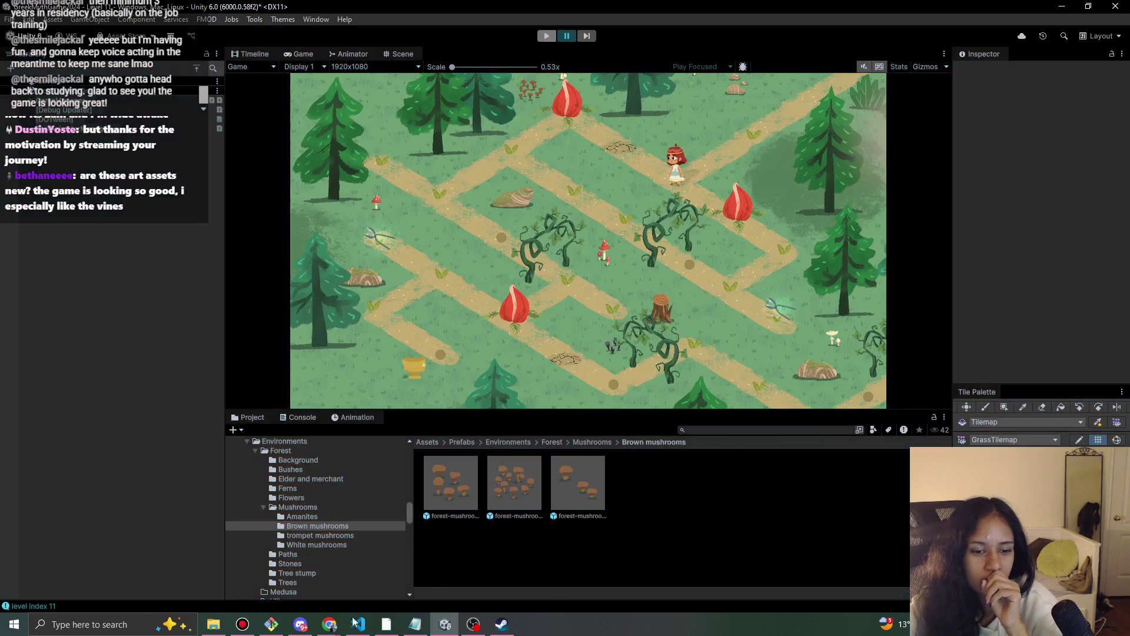
Step: Change levelIndex 11's lastCheckpoint value to 3, save the JSON, and return to Unity
left_click(358, 624)
double_click(542, 438)
type("3")
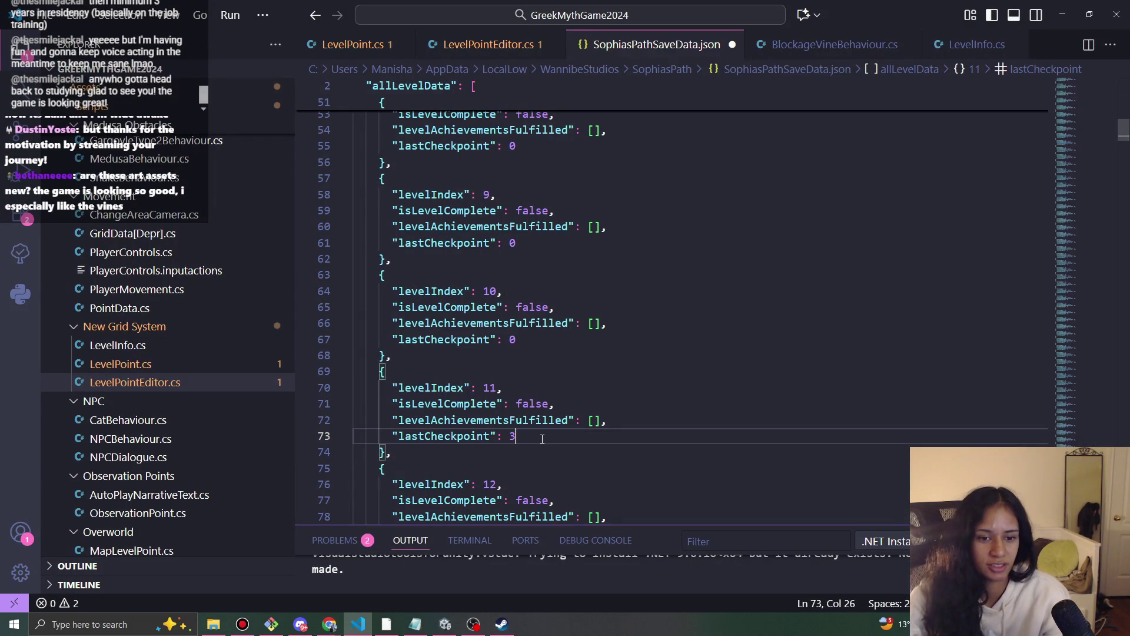
key("ctrl+s")
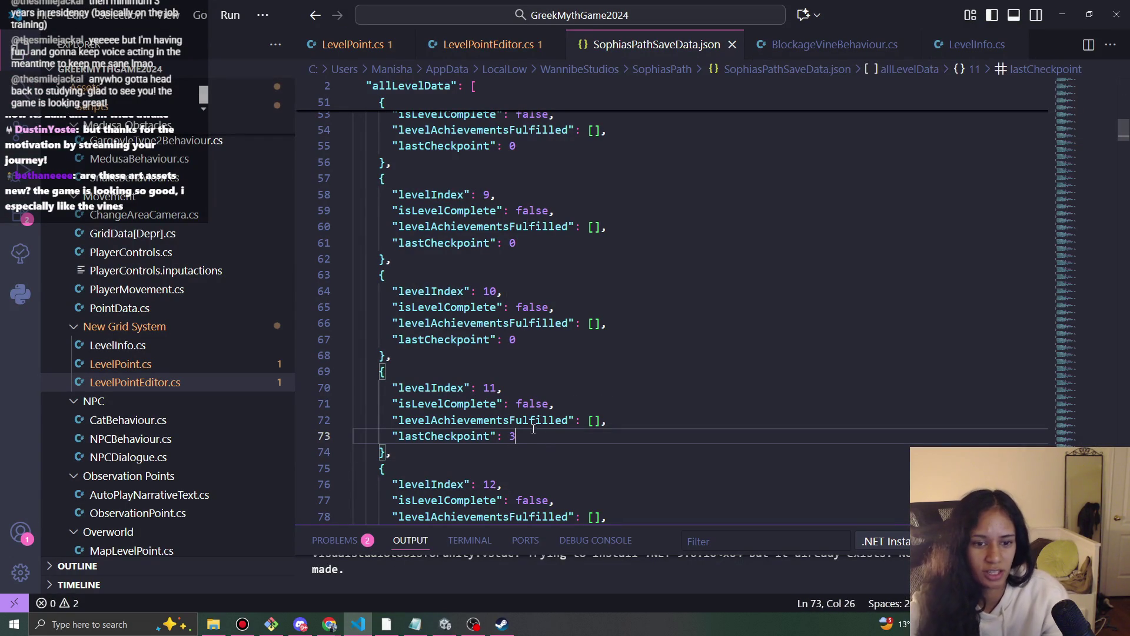
key("alt+Tab")
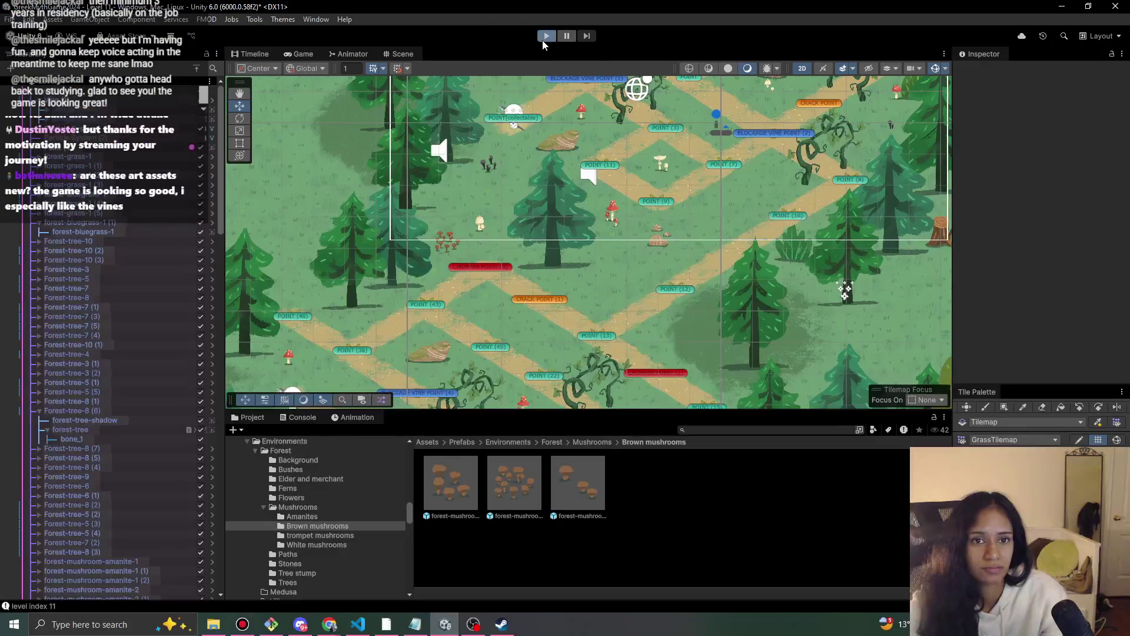
Step: Start a playtest from checkpoint 3 and walk the character right past the mushrooms
left_click(546, 37)
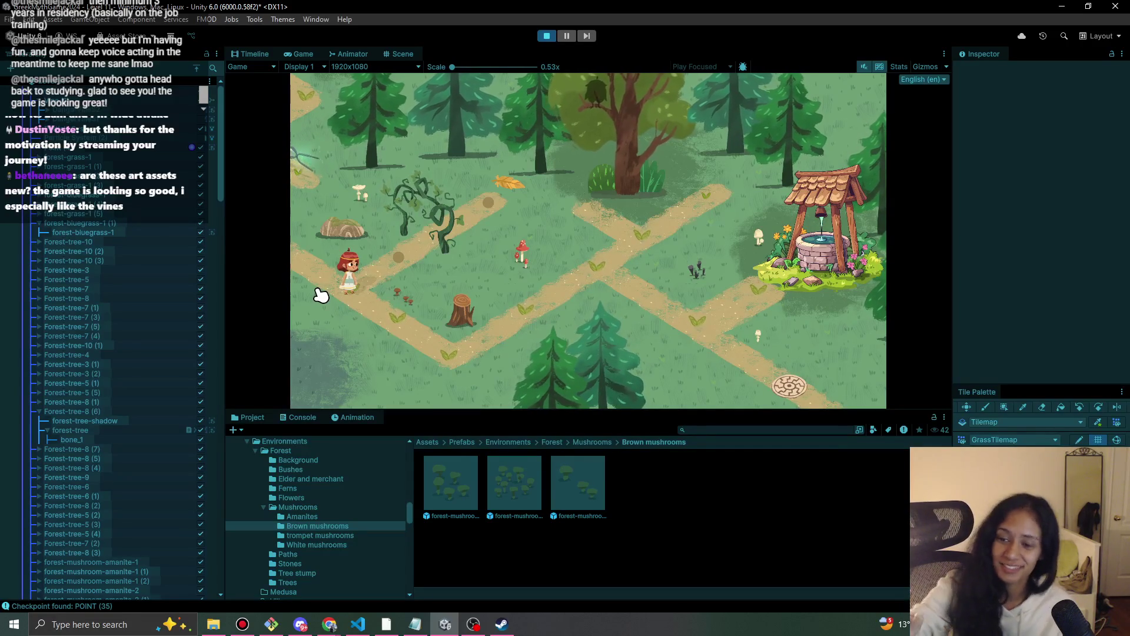
left_click(404, 272)
left_click(530, 308)
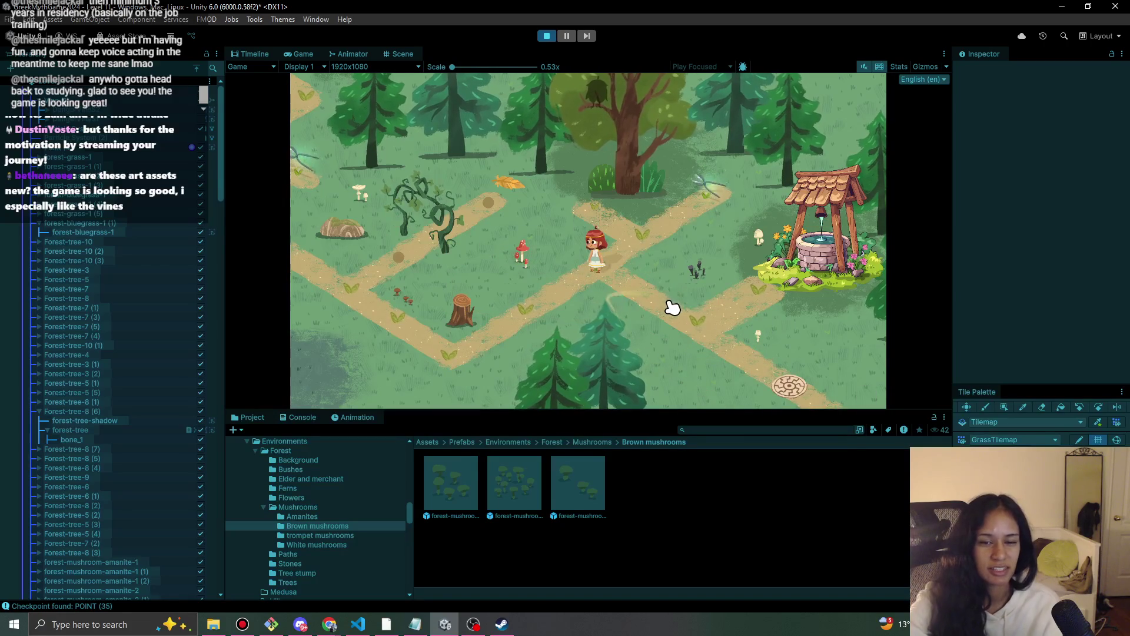
key("d")
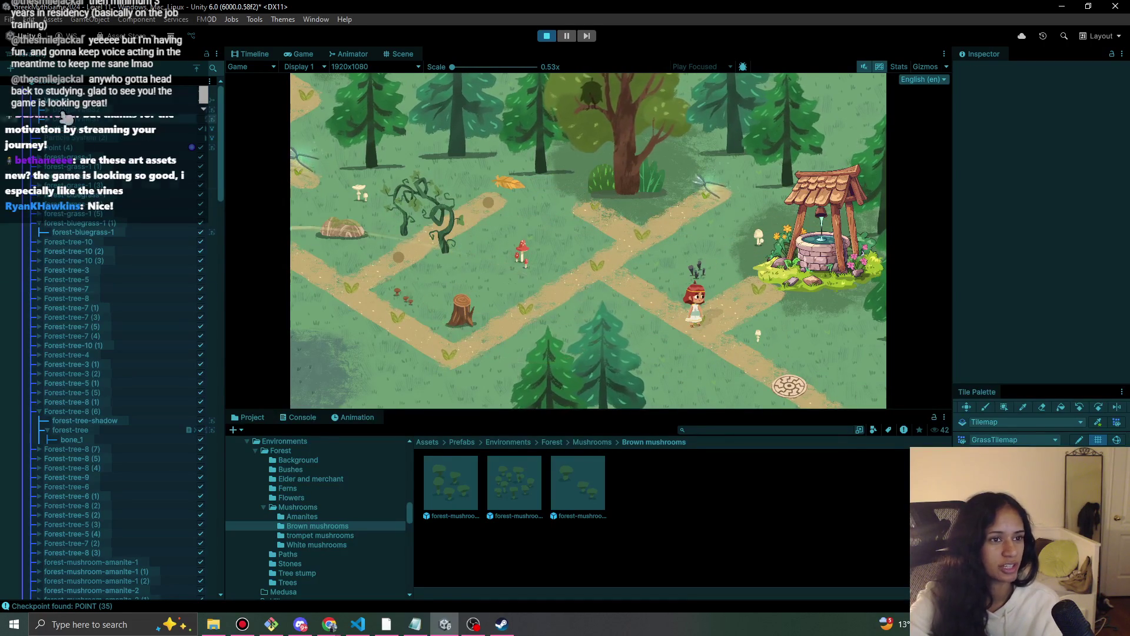
scroll(112, 126, "up", 10)
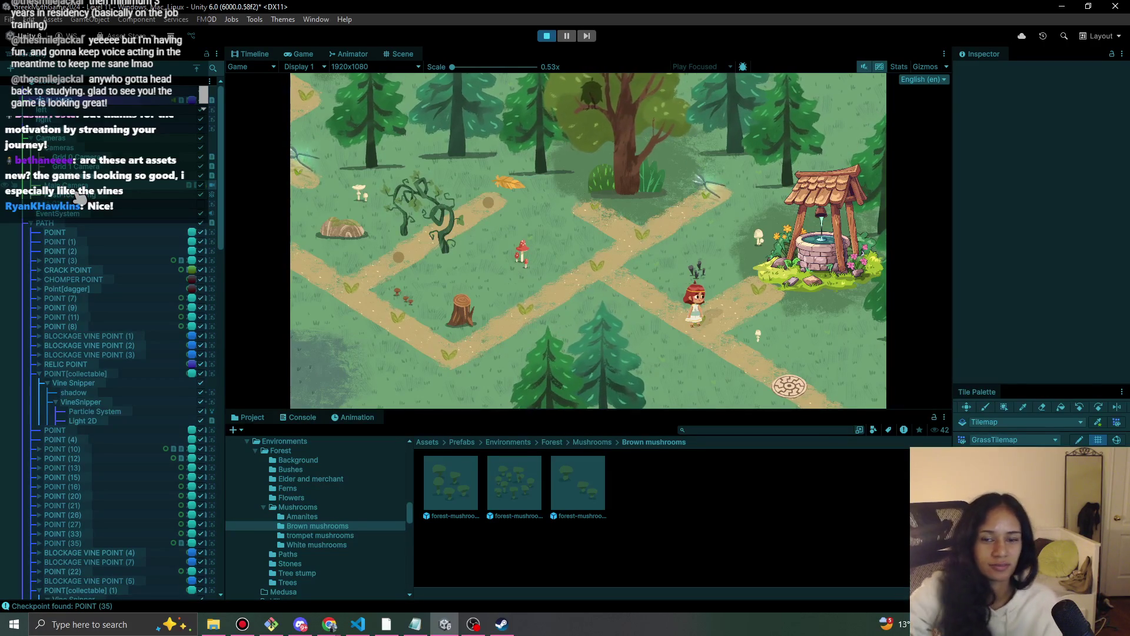
Step: Walk the character to the well, dismiss its splashing-water line, and stop the playtest
left_click(621, 276)
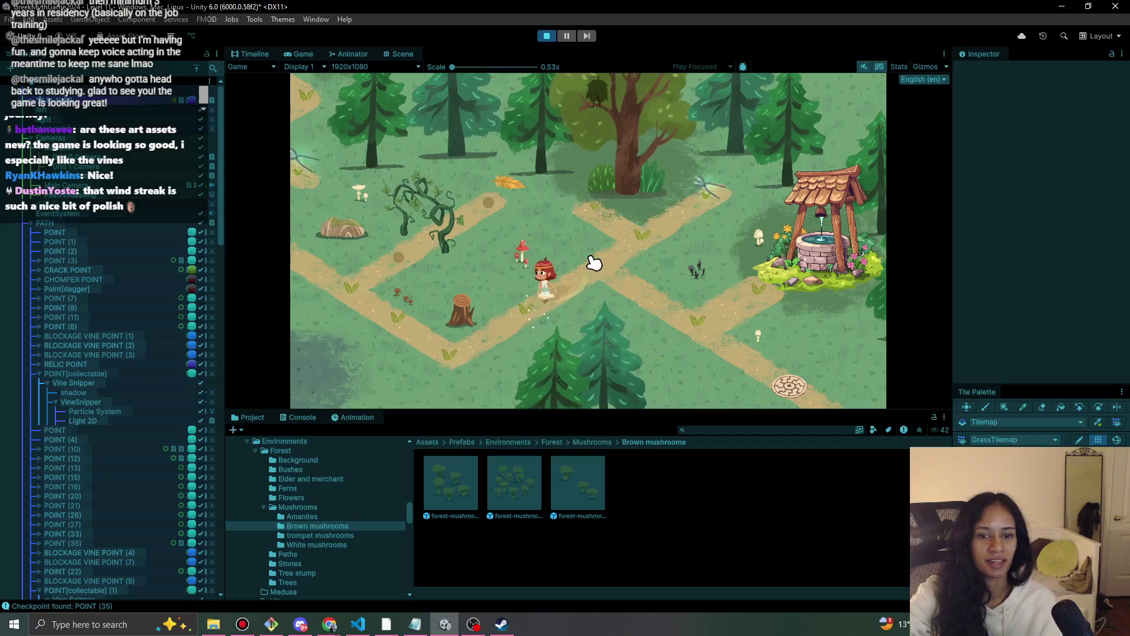
left_click(698, 325)
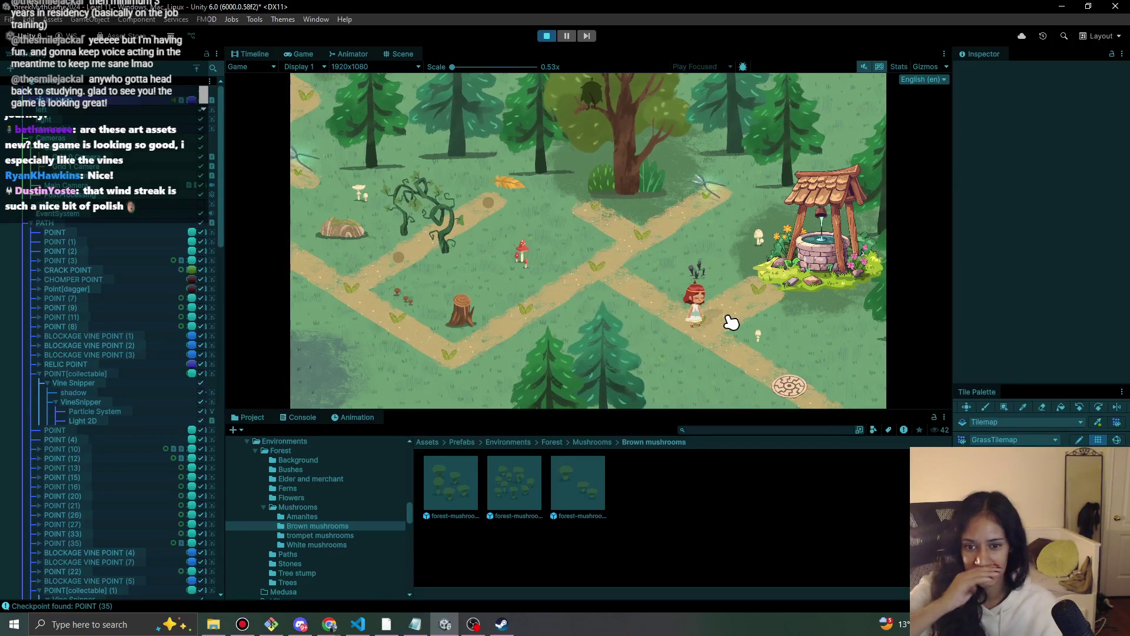
left_click(824, 253)
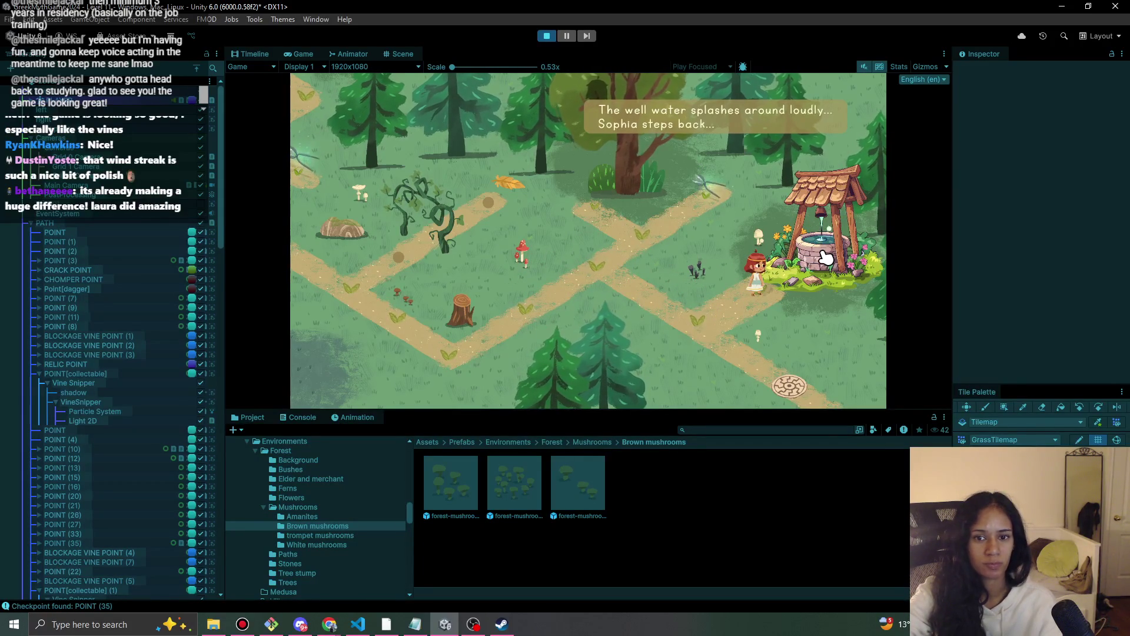
left_click(686, 341)
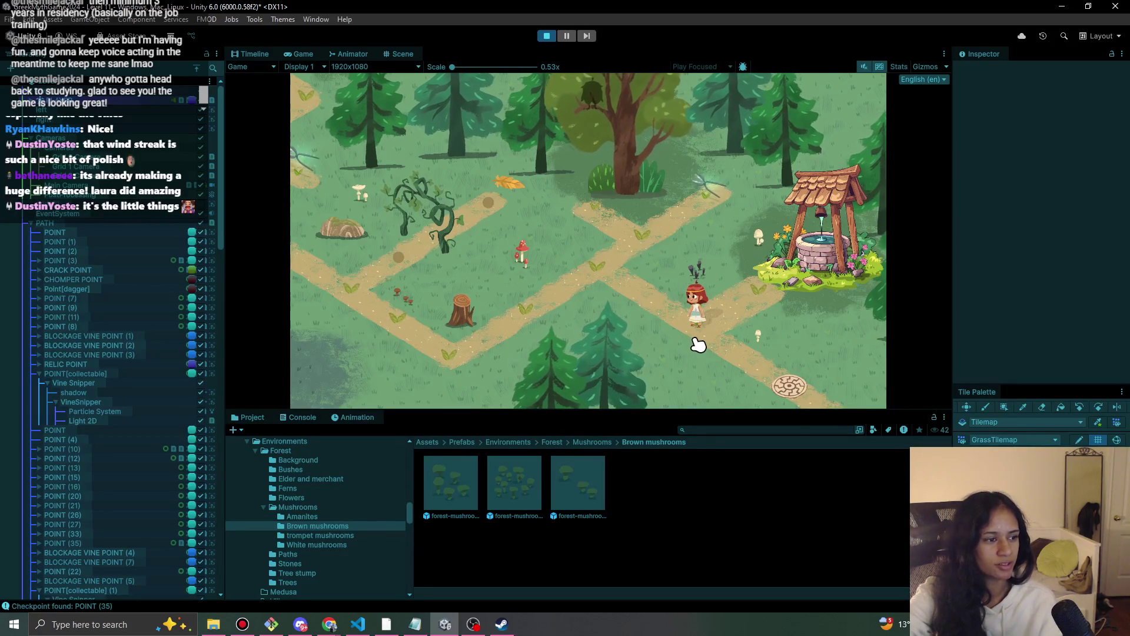
left_click(546, 35)
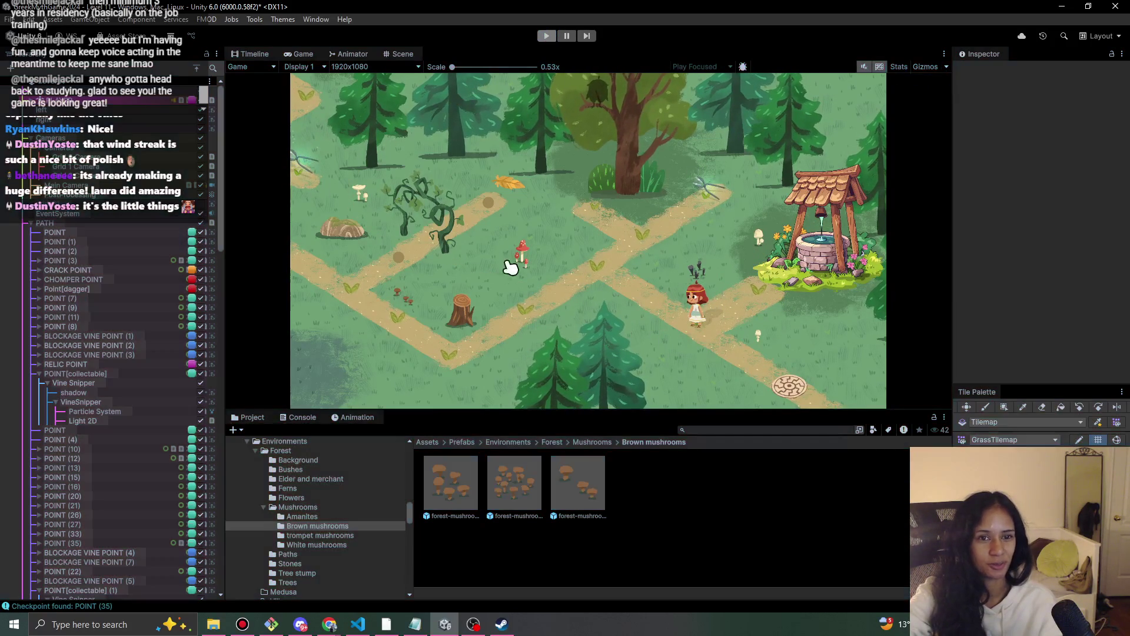
Step: Page through the Progression board images and open the forest-path-with-well concept art full size
mouse_move(336, 629)
left_click(390, 574)
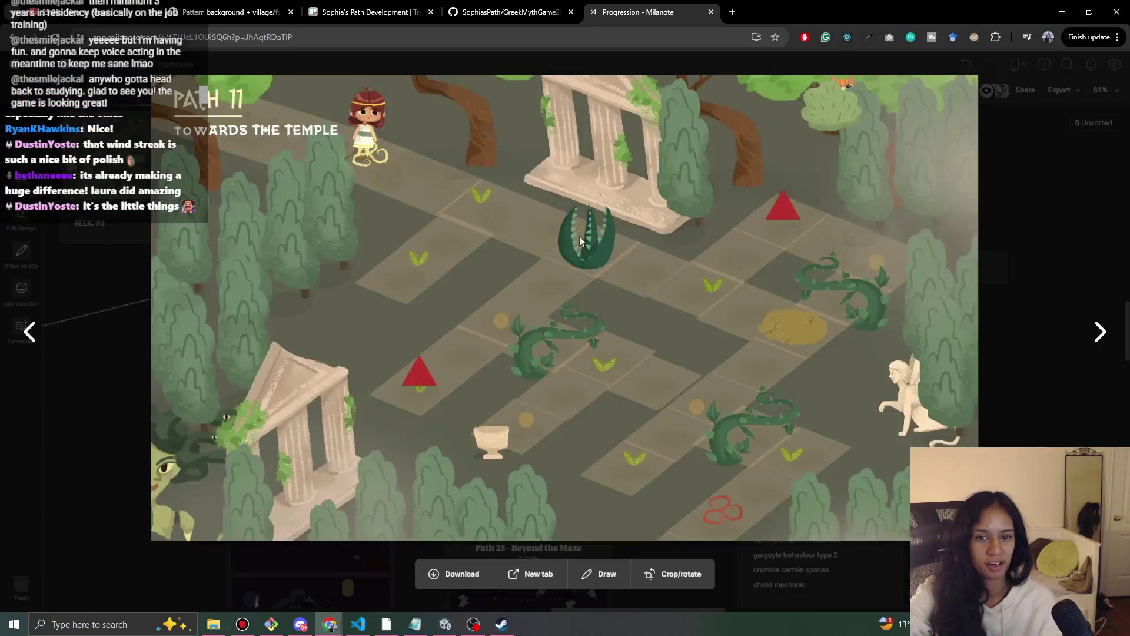
left_click(1096, 338)
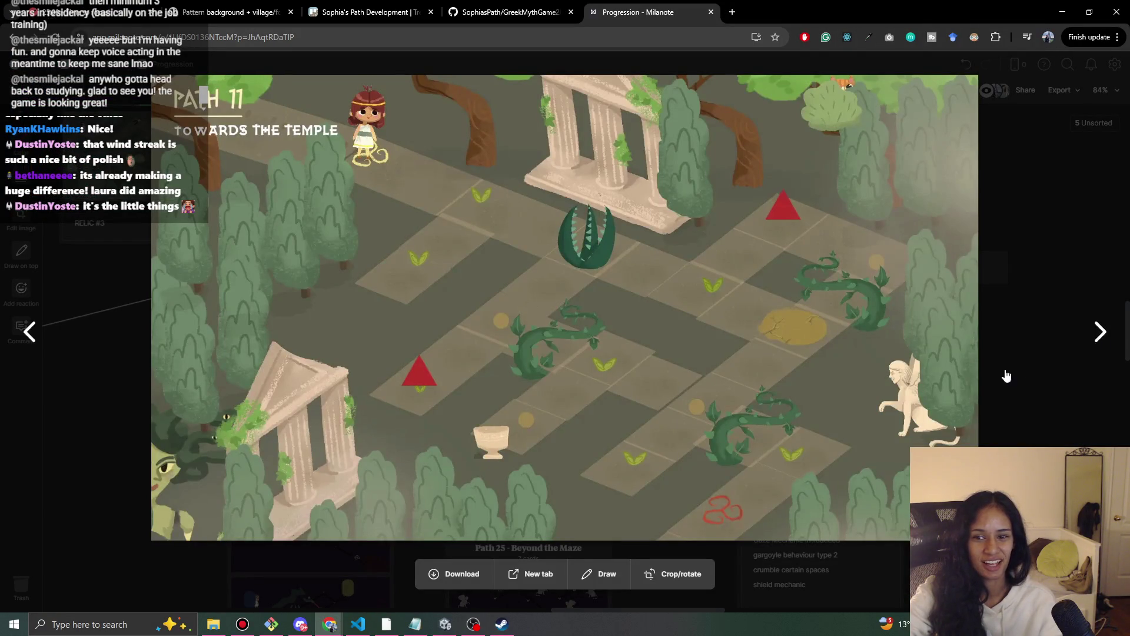
key("Right")
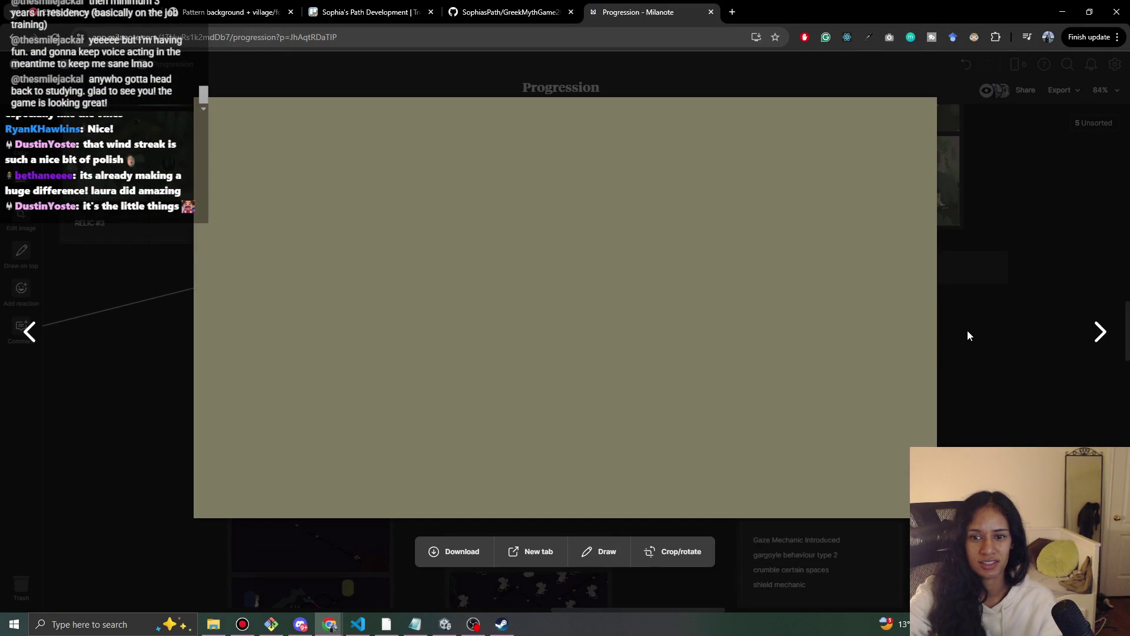
left_click(128, 411)
scroll(528, 345, "down", 2)
left_click(510, 270)
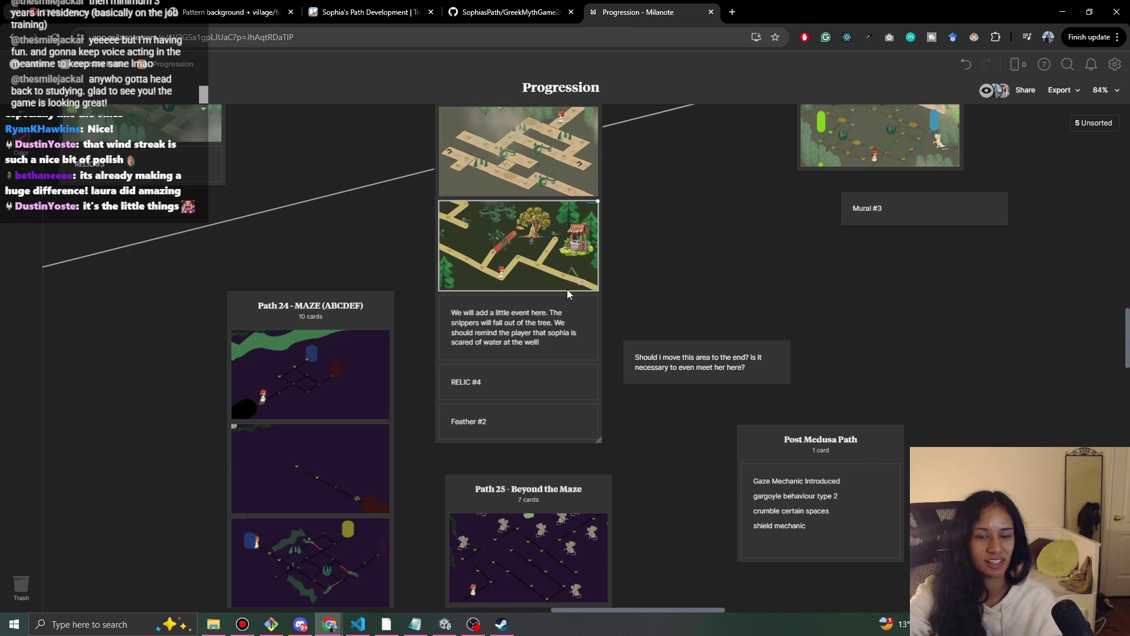
double_click(586, 284)
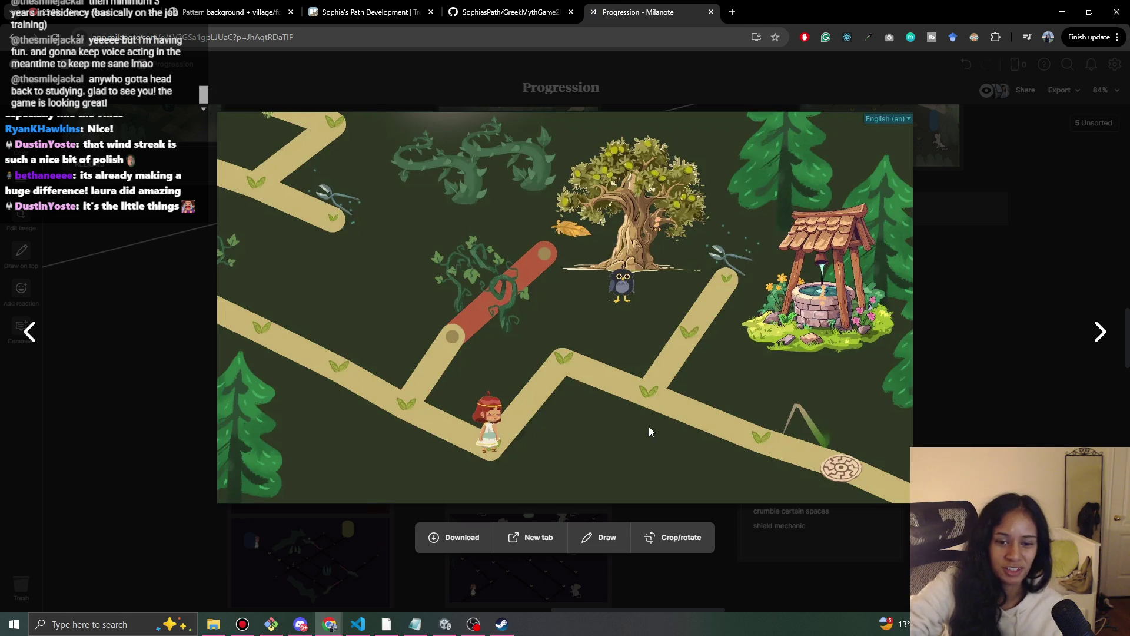
Step: Return to Unity, glance at the Milanote board once more, then minimize the browser
left_click(444, 625)
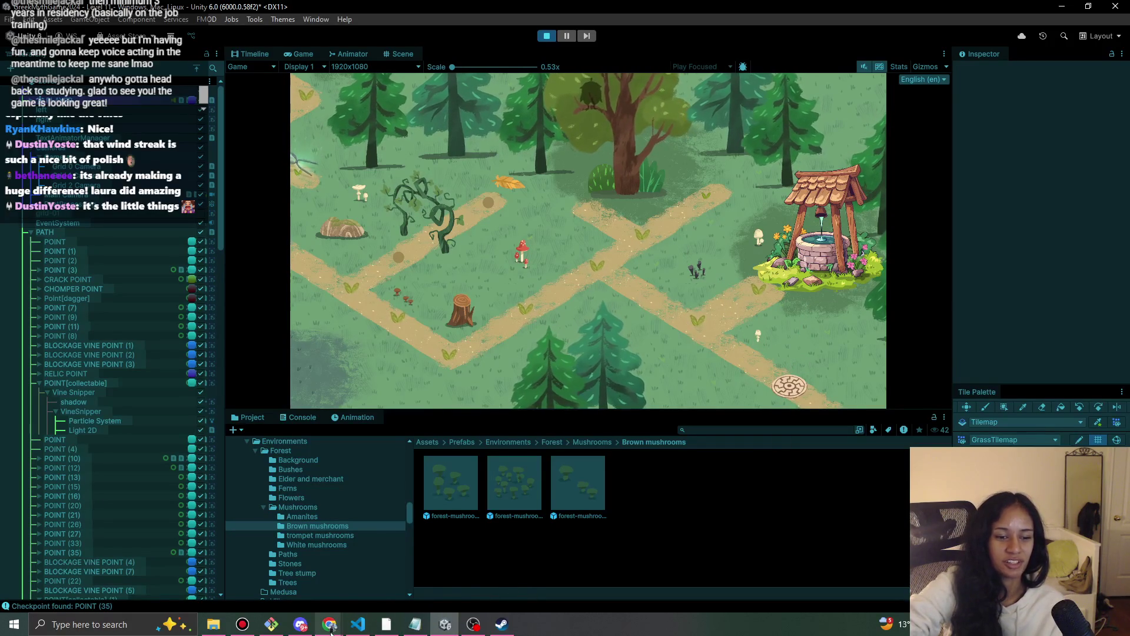
mouse_move(331, 631)
left_click(391, 567)
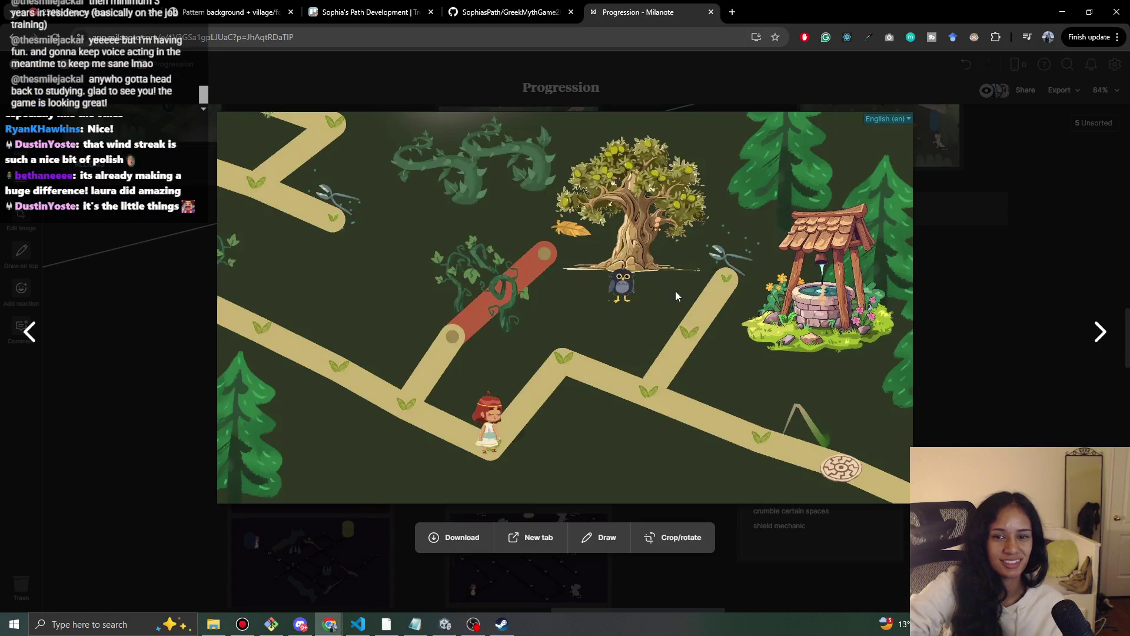
left_click(1062, 12)
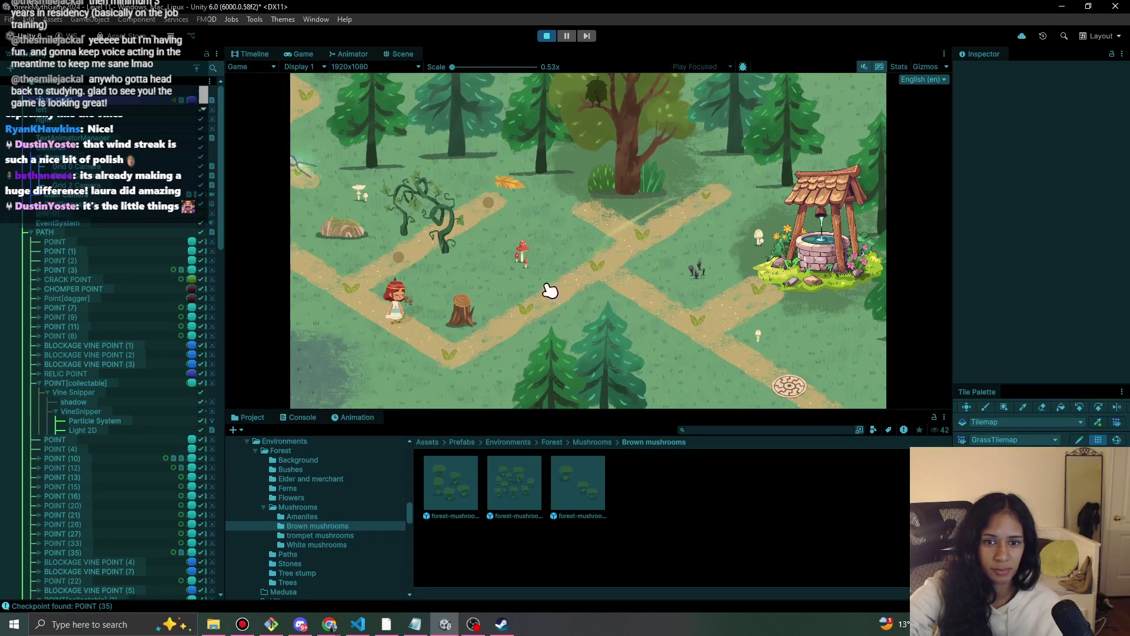
Step: Walk the character to trigger the olive tree remark, stop playing, and view the well and tree area
left_click(442, 360)
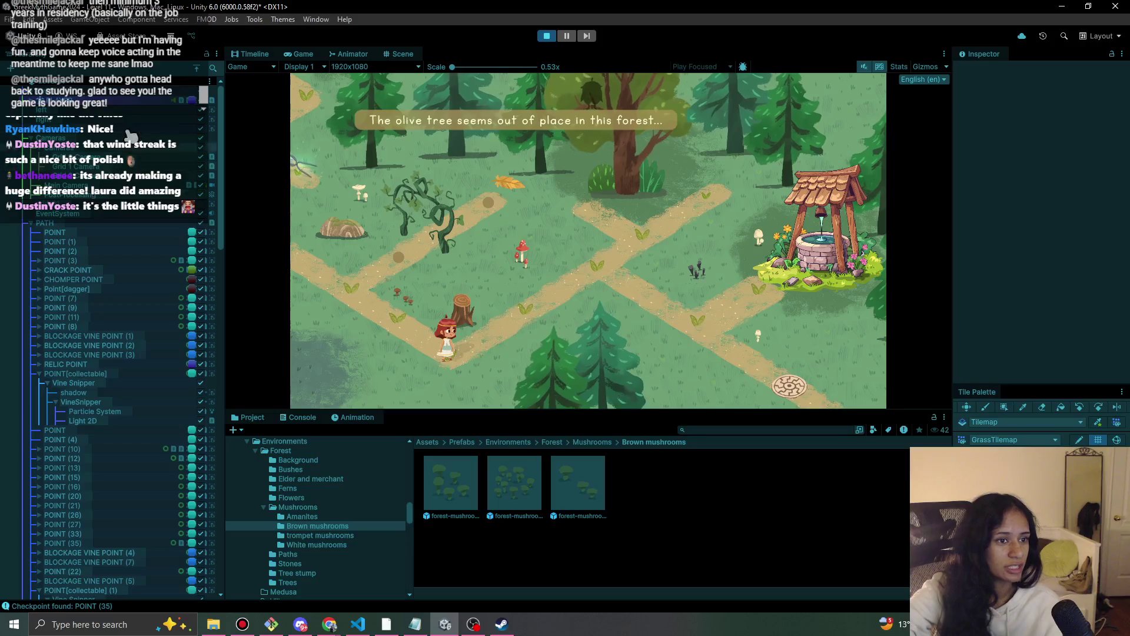
left_click(546, 36)
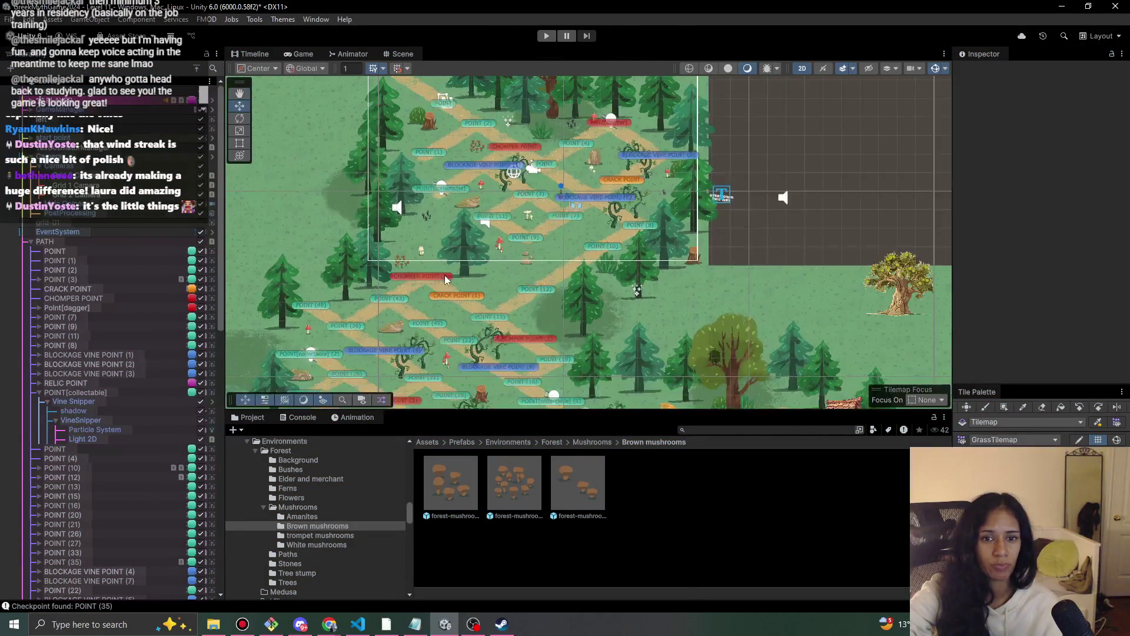
key("Down")
key("Right")
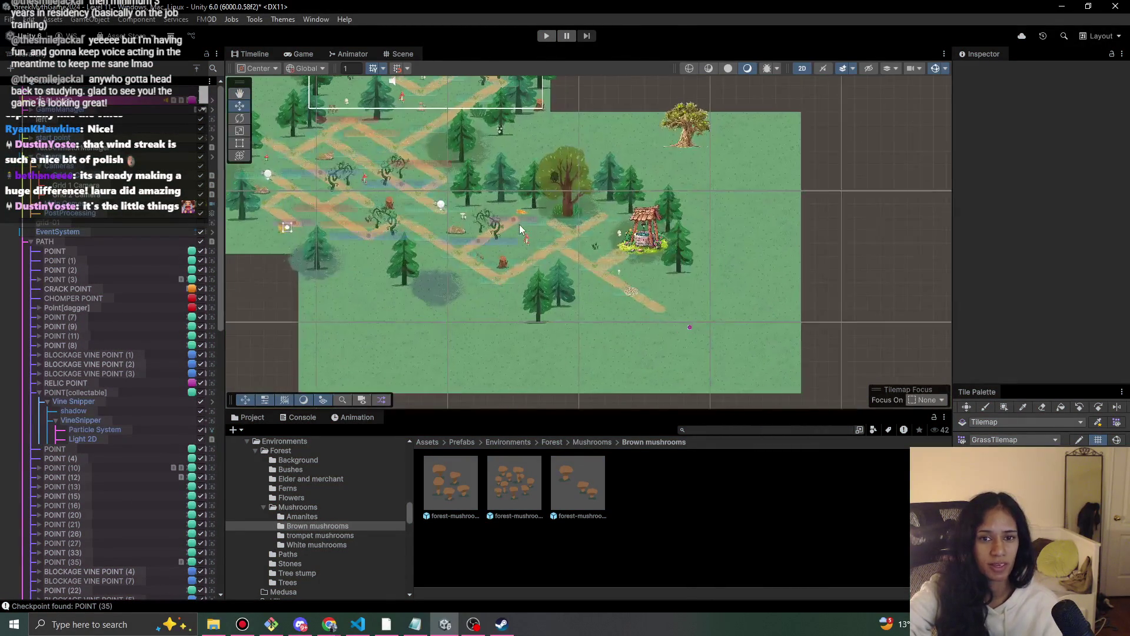
scroll(519, 224, "up", 4)
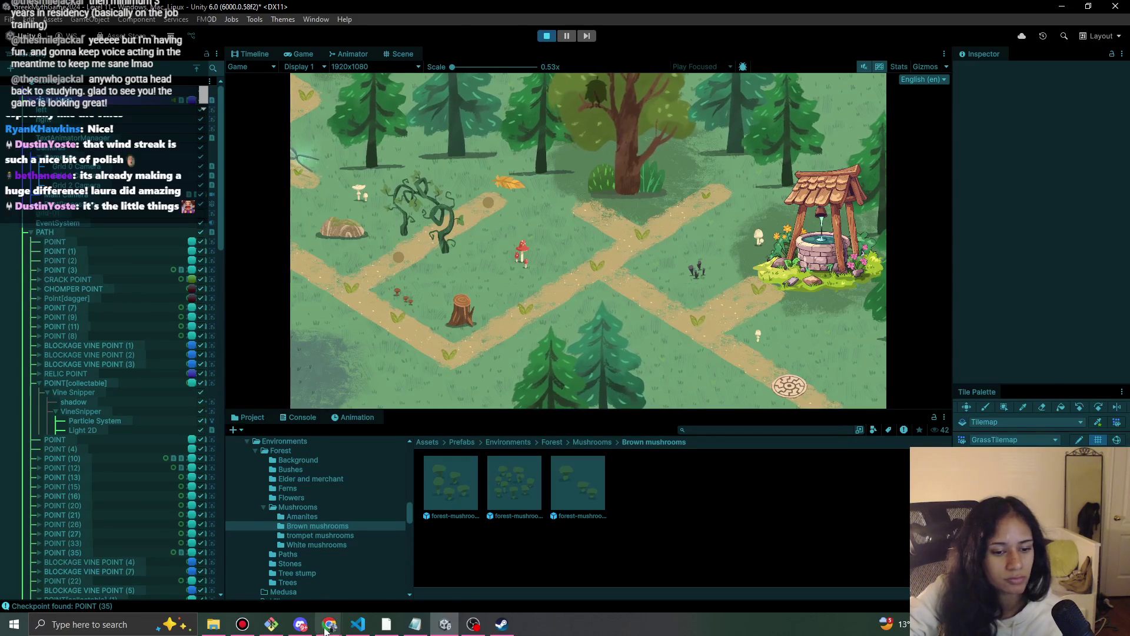
Step: Watch another run of the forest level in the Game view, then exit Play mode
left_click(328, 629)
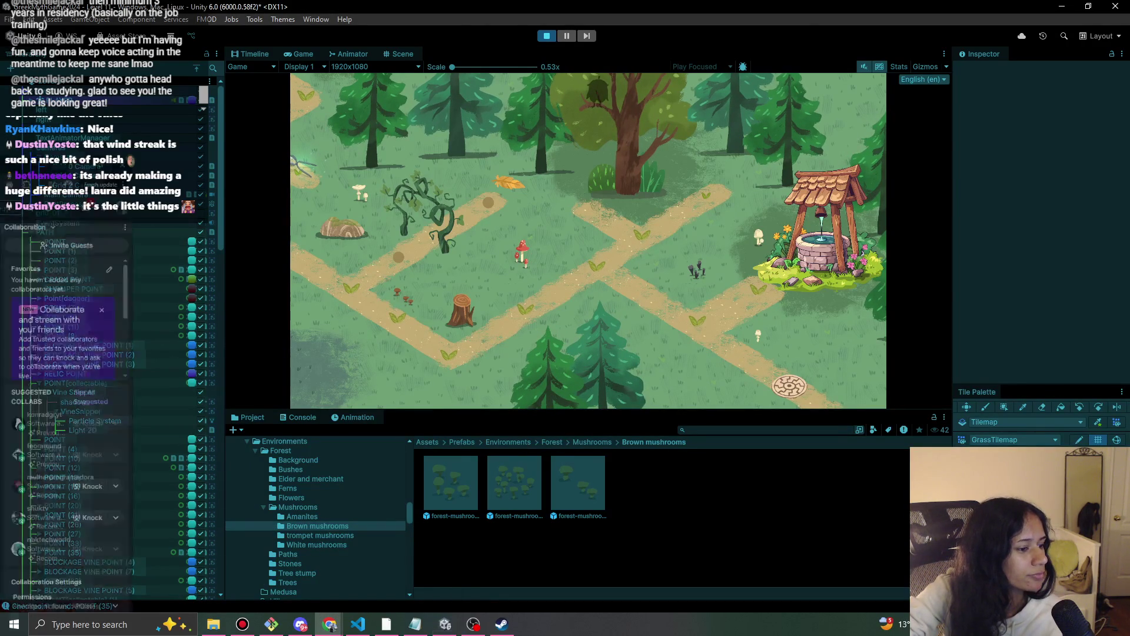
scroll(118, 412, "down", 2)
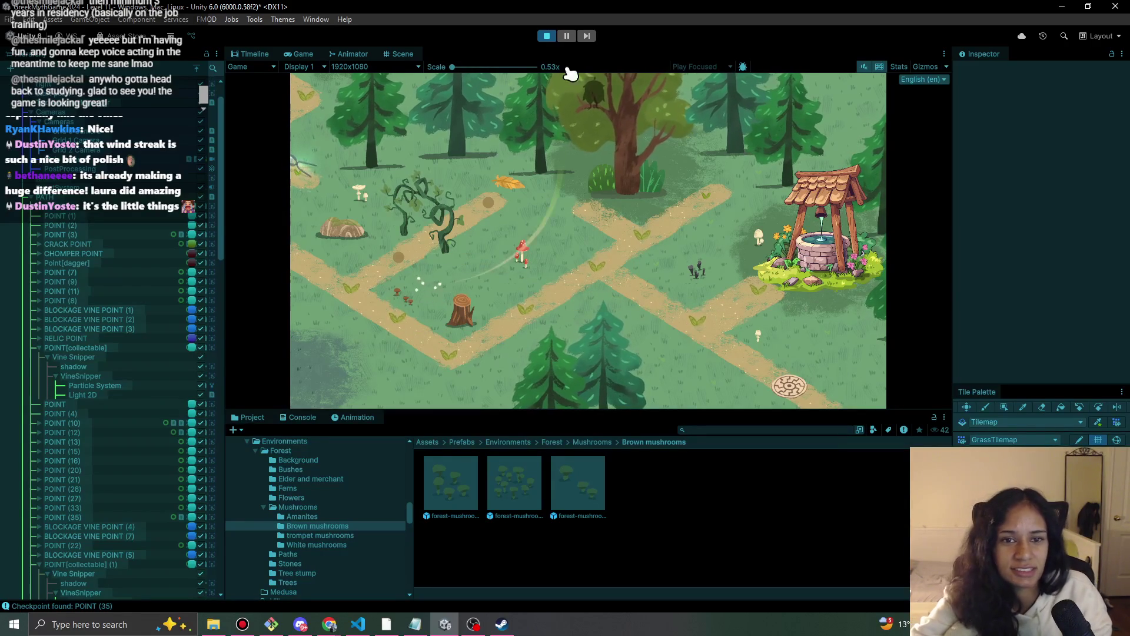
left_click(546, 36)
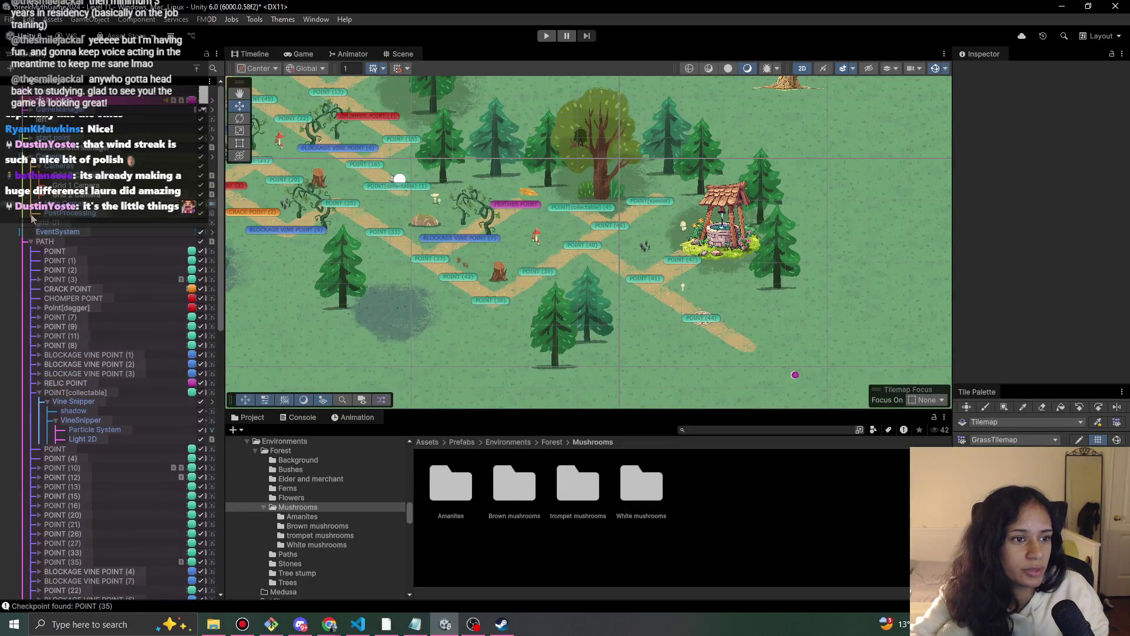
Step: Collapse PATH, save Level 11, and switch to the Level 12 - Athena Temple scene
left_click(31, 242)
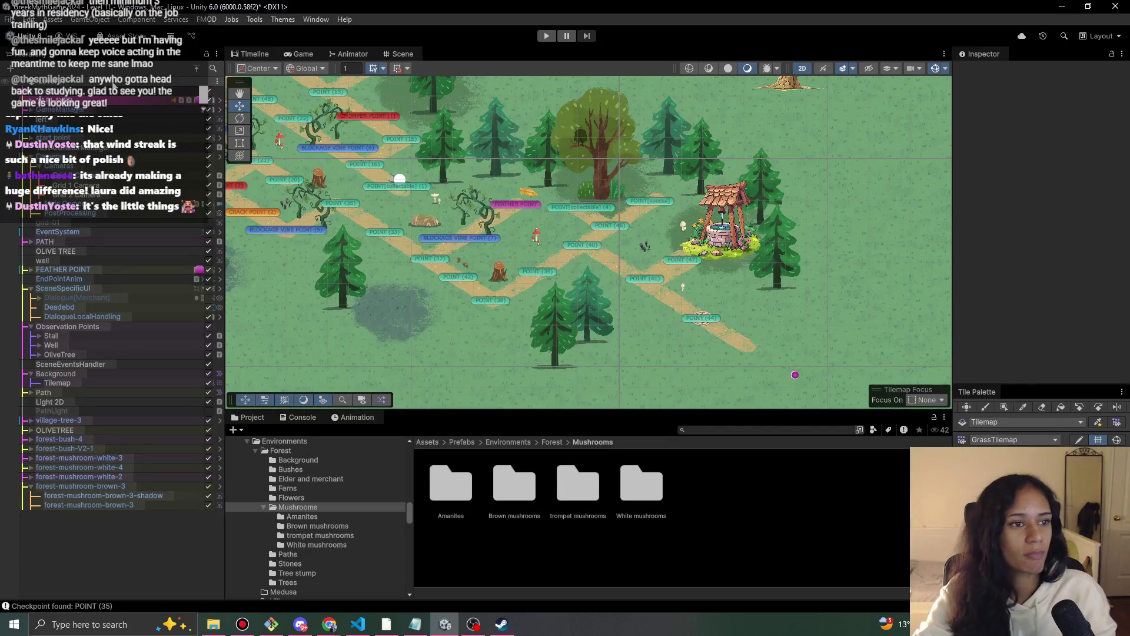
left_click(61, 86)
scroll(85, 167, "down", 5)
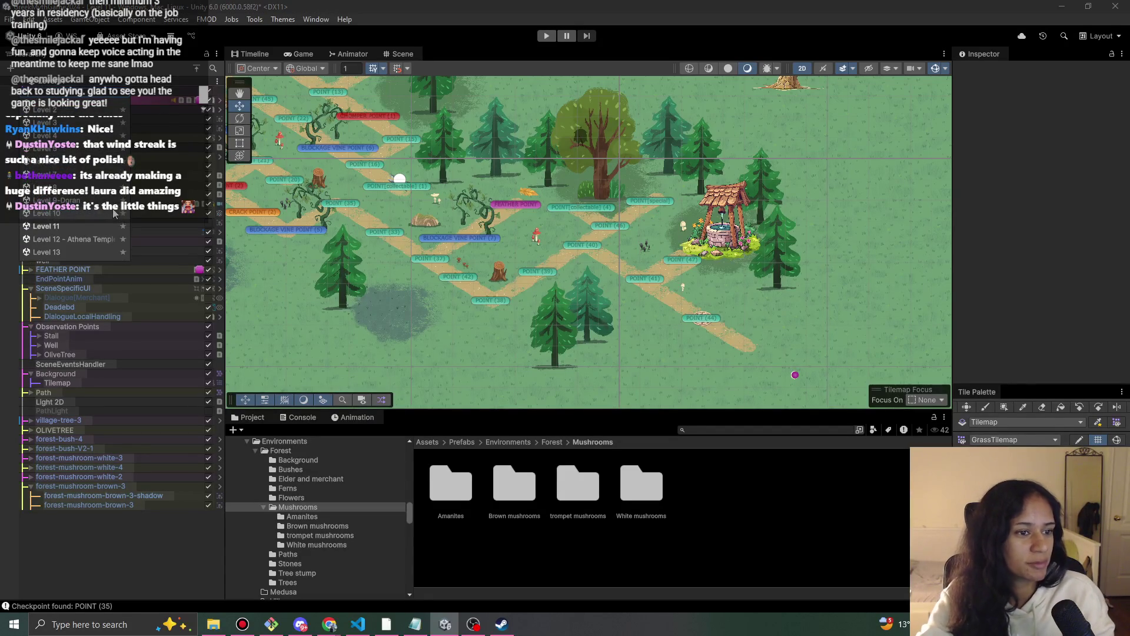
scroll(85, 167, "down", 3)
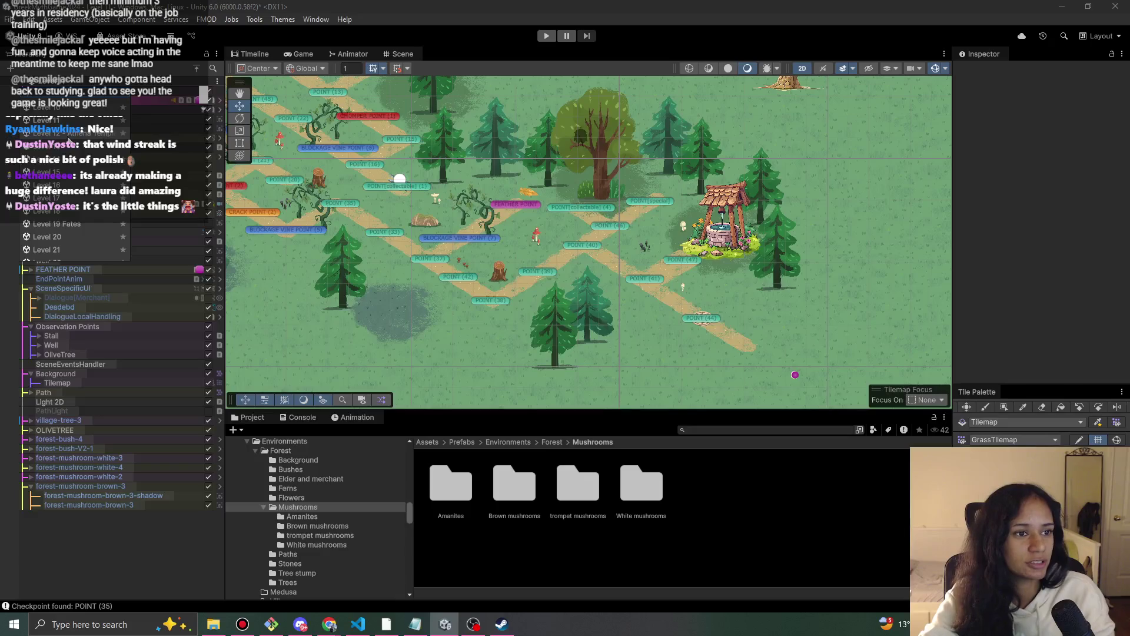
left_click(69, 135)
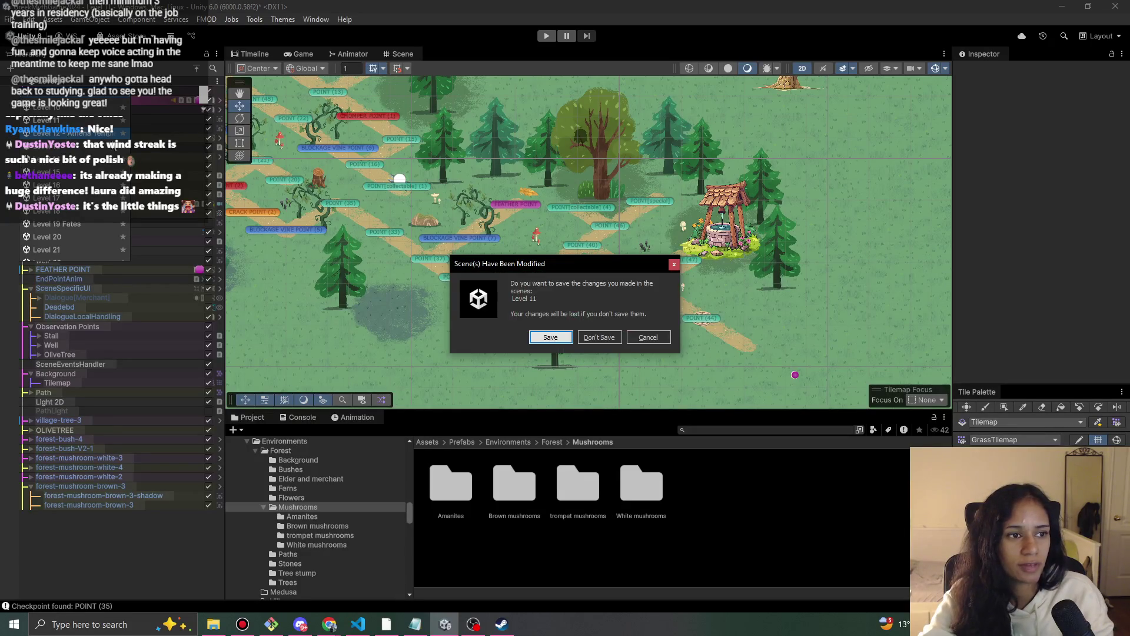
left_click(548, 340)
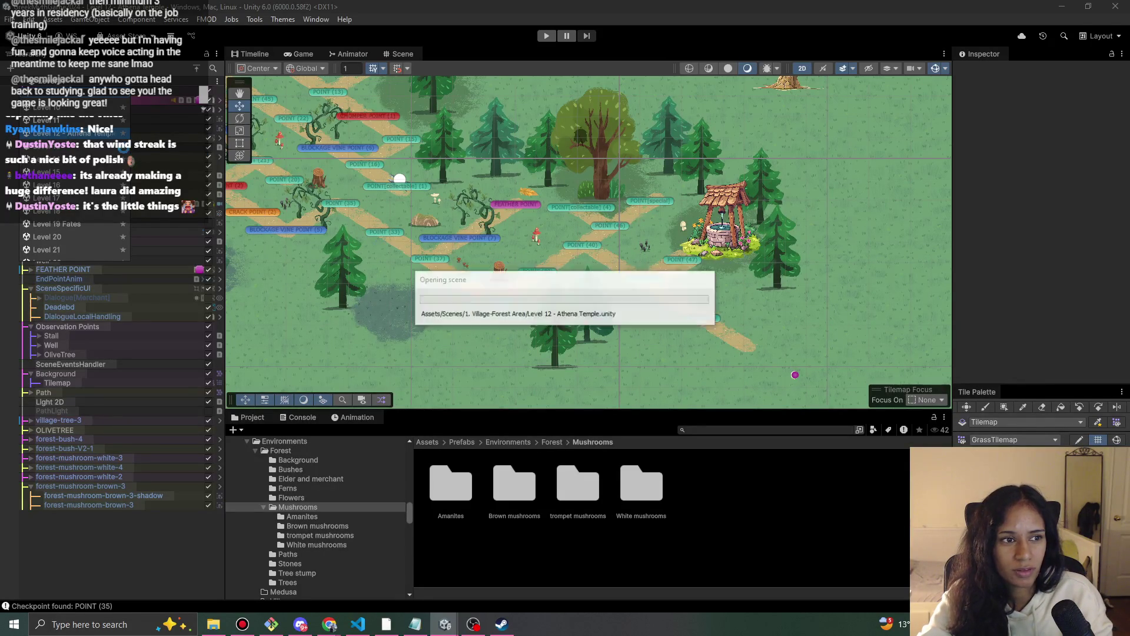
scroll(354, 185, "down", 3)
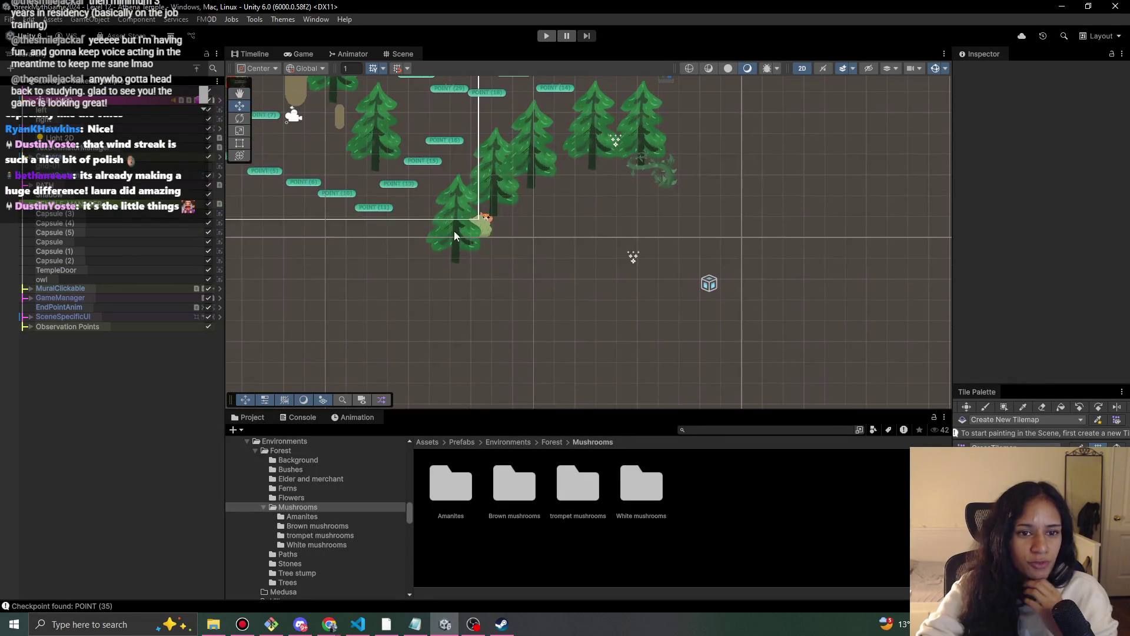
scroll(721, 326, "up", 2)
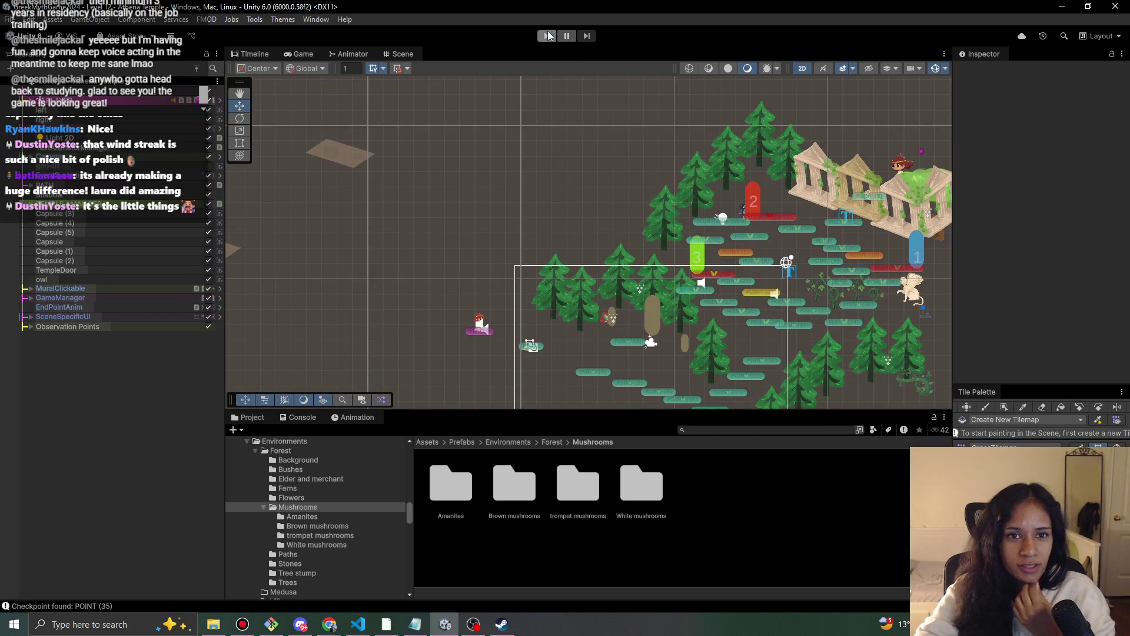
Step: Playtest Level 12, walking the character along the lower path and up into the upper maze
left_click(547, 36)
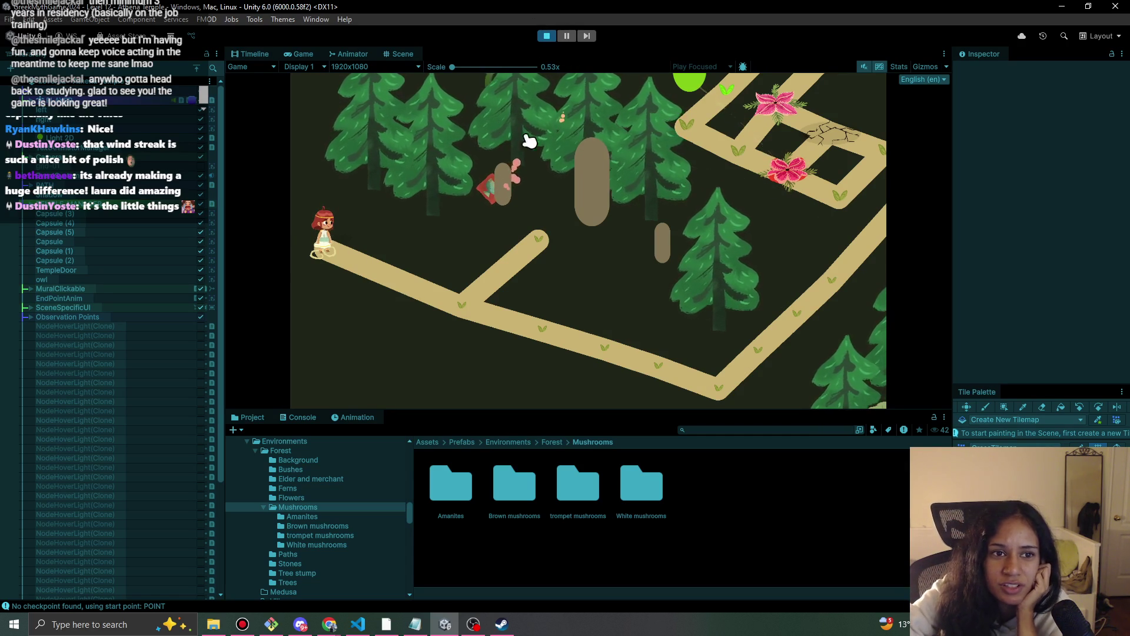
left_click(487, 308)
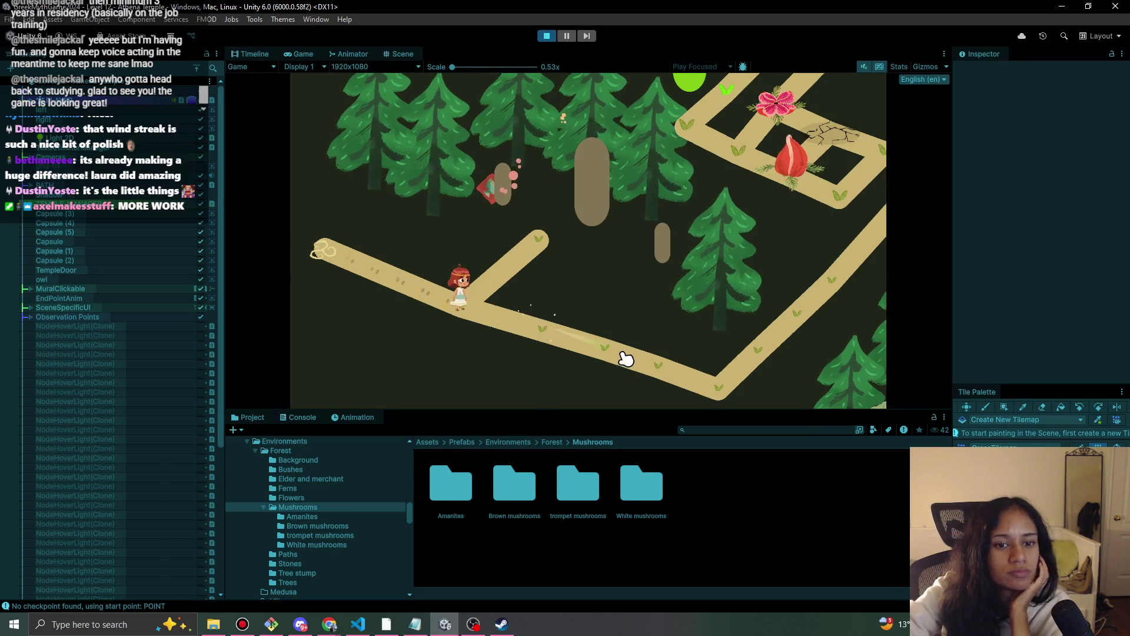
left_click(548, 346)
left_click(711, 396)
left_click(770, 338)
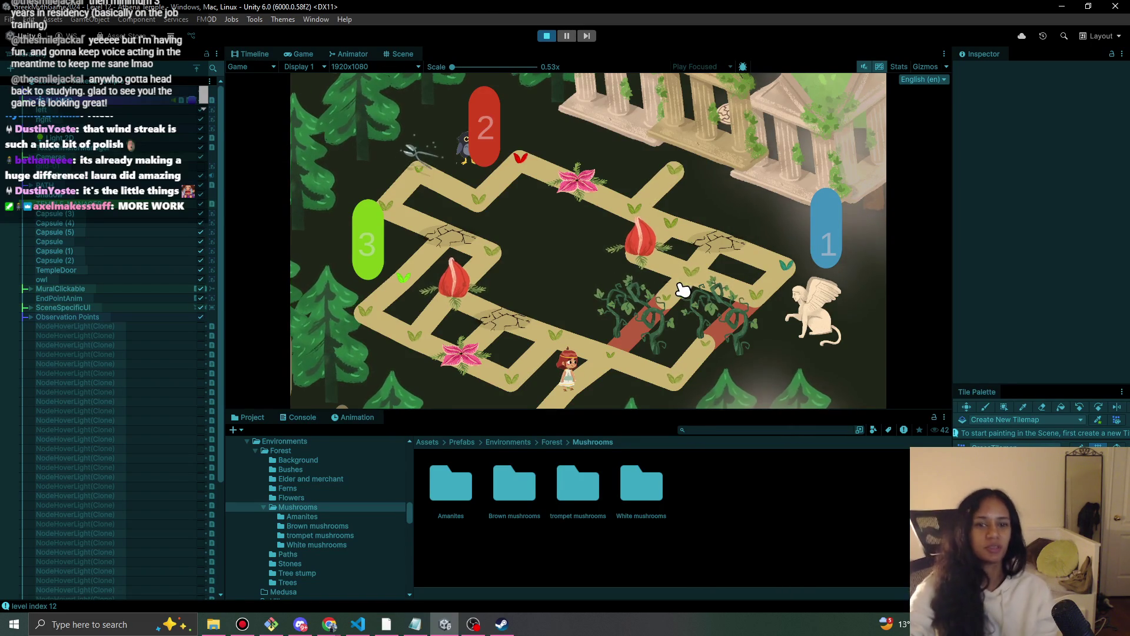
left_click(547, 36)
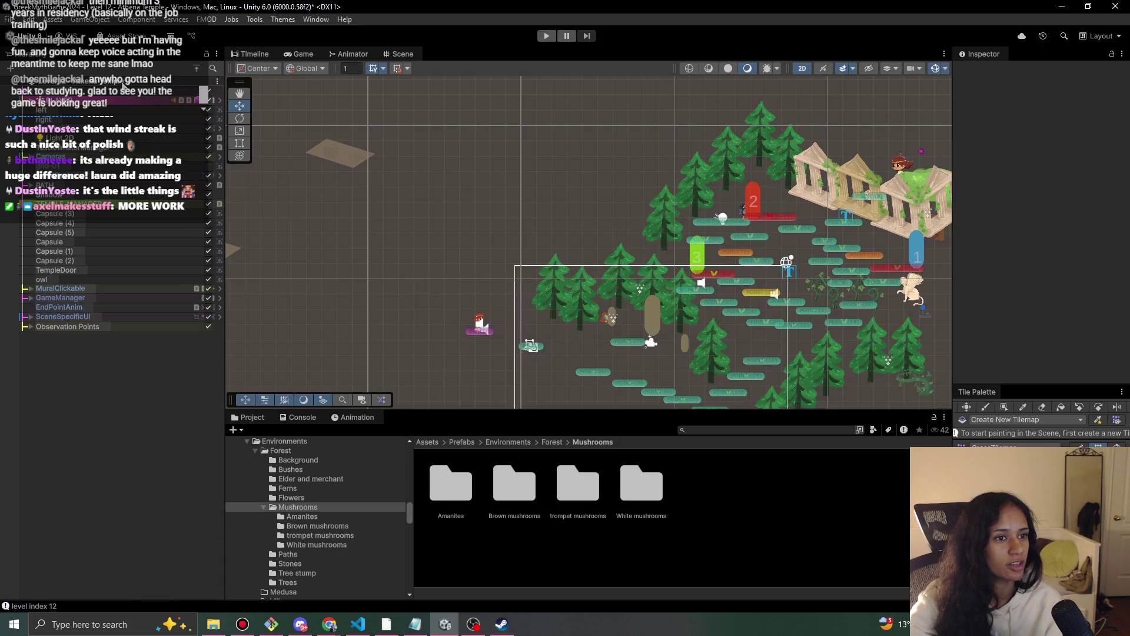
Step: Save Level 12, switch back to Level 11, and select the forest bush and mushroom objects
left_click(123, 85)
scroll(76, 238, "down", 3)
left_click(76, 238)
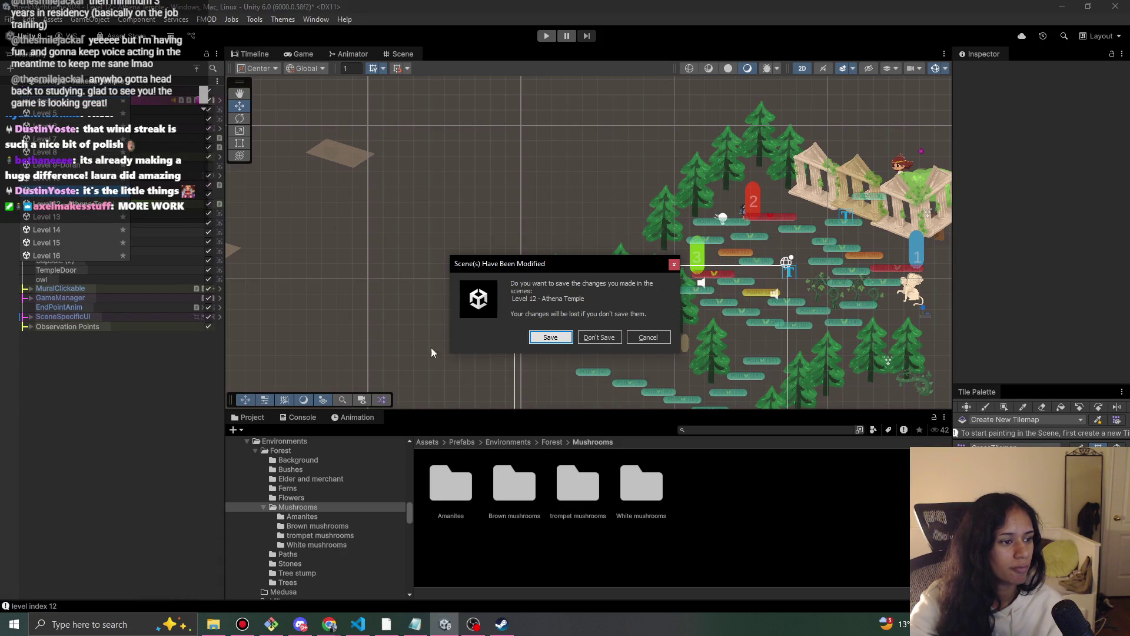
left_click(540, 340)
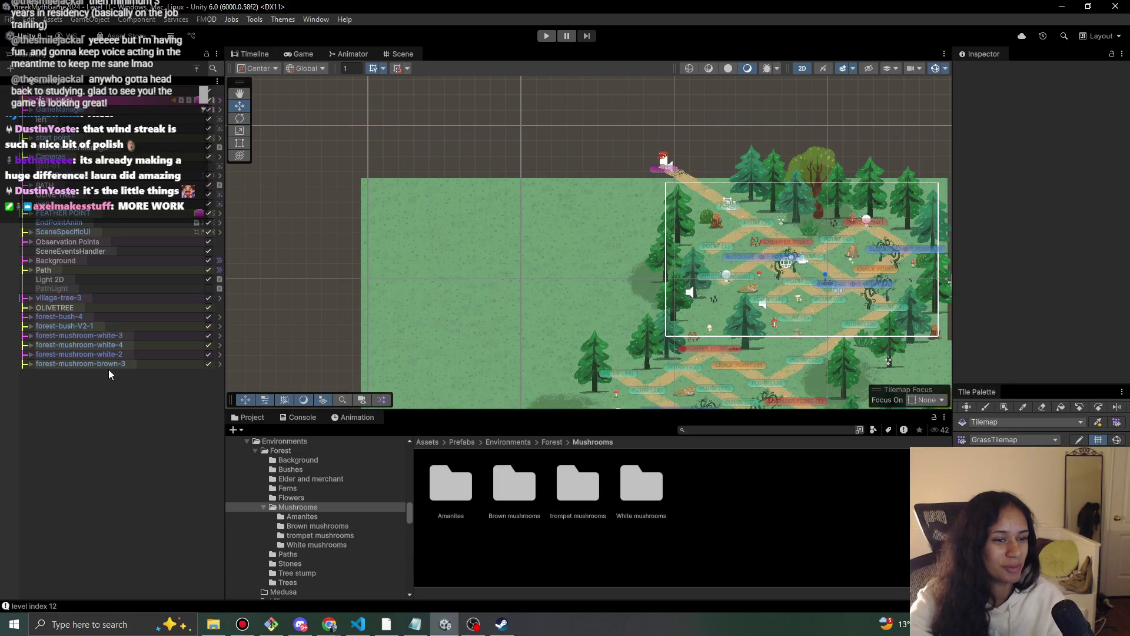
left_click(108, 366)
left_click(102, 318, "shift")
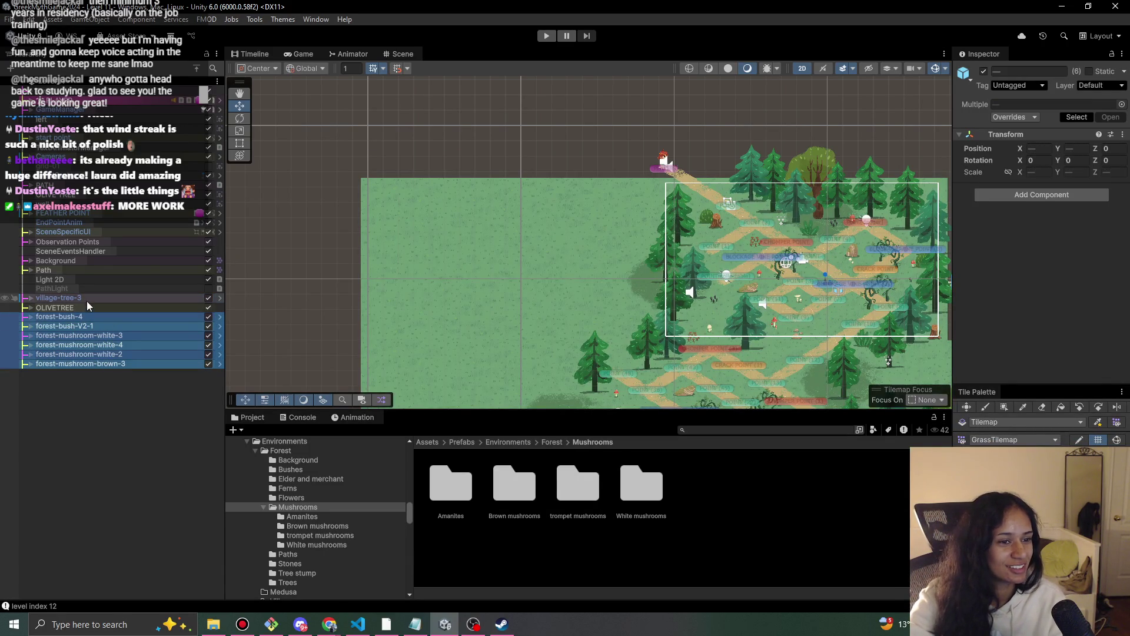
Step: Add village-tree-3 to the selection, expand the group, and switch to Level 12 from the scene list
left_click(83, 299, "ctrl")
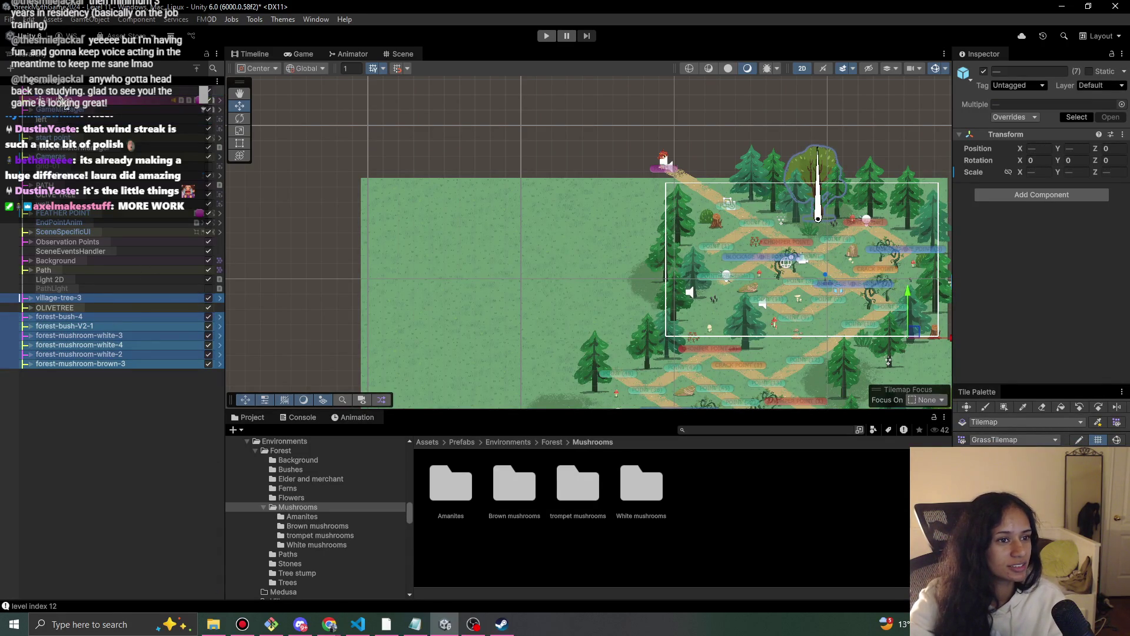
left_click(28, 96)
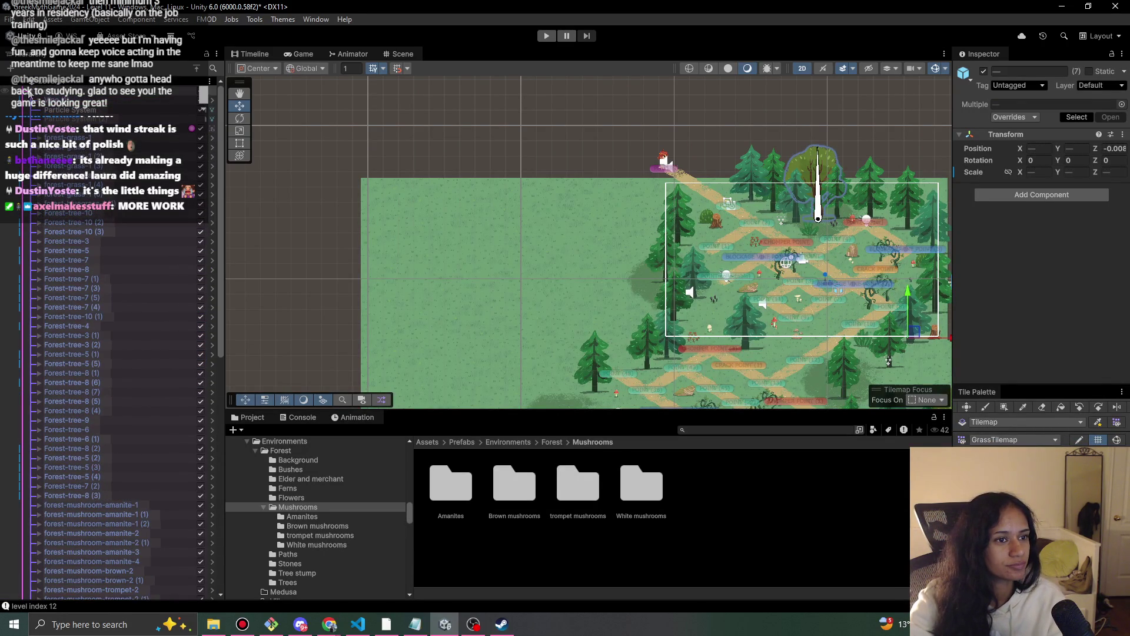
left_click(28, 96)
left_click(86, 245)
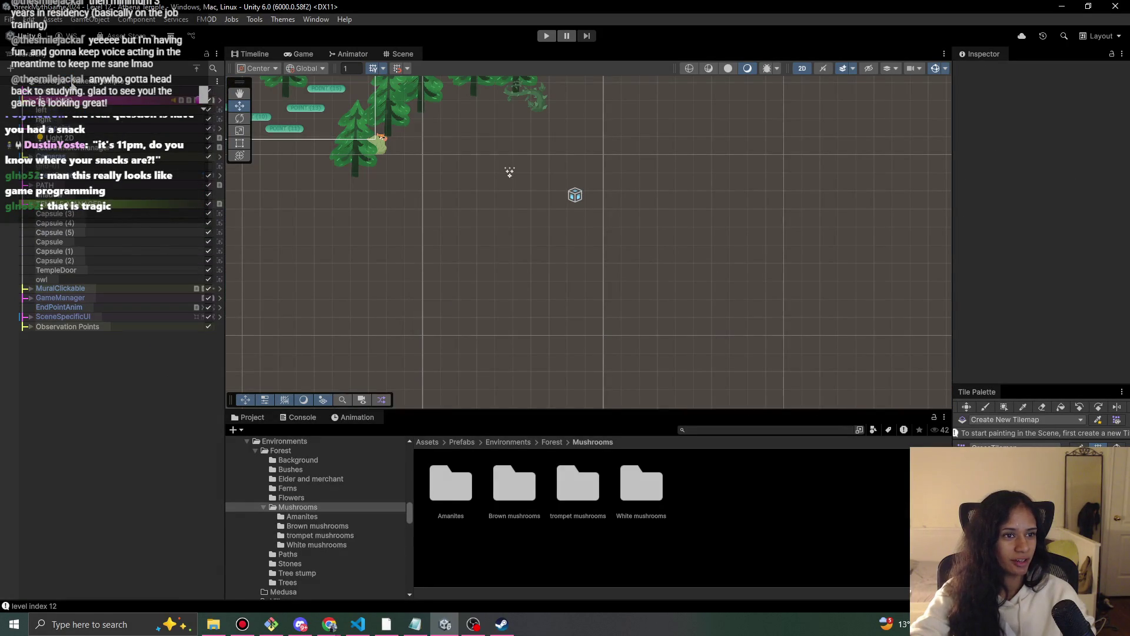
scroll(84, 199, "down", 5)
scroll(84, 199, "up", 5)
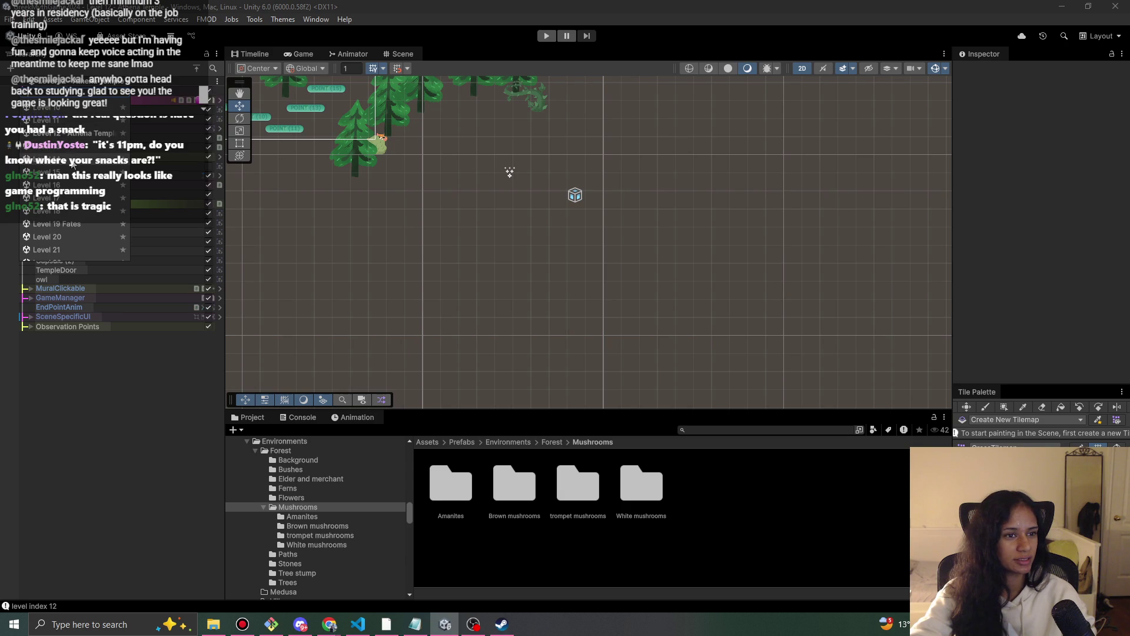
scroll(73, 156, "down", 5)
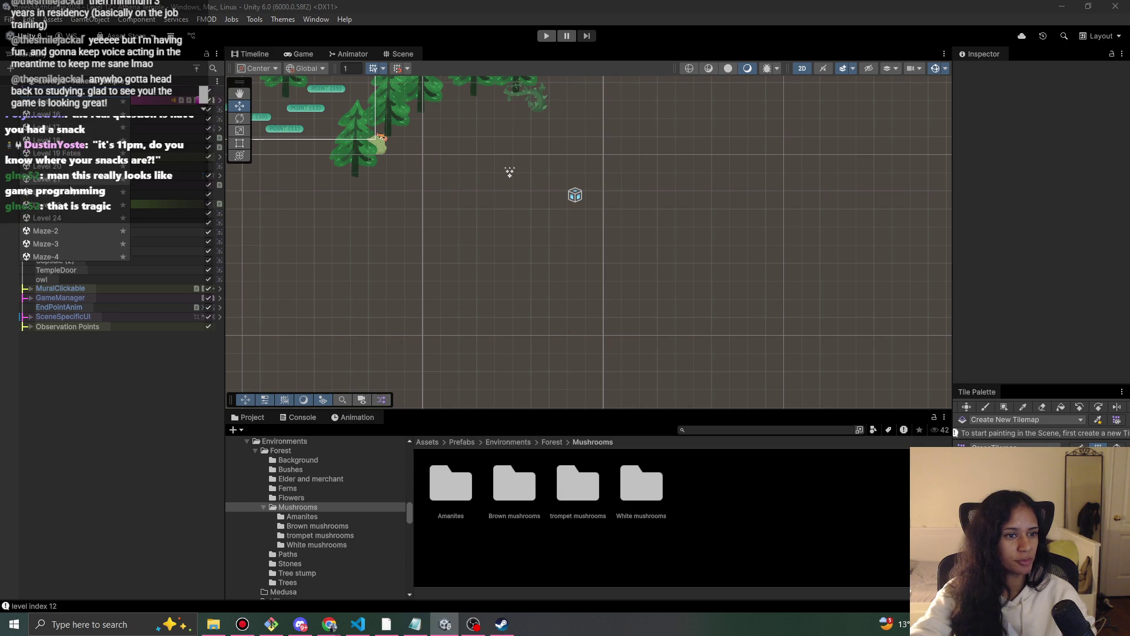
scroll(72, 194, "down", 3)
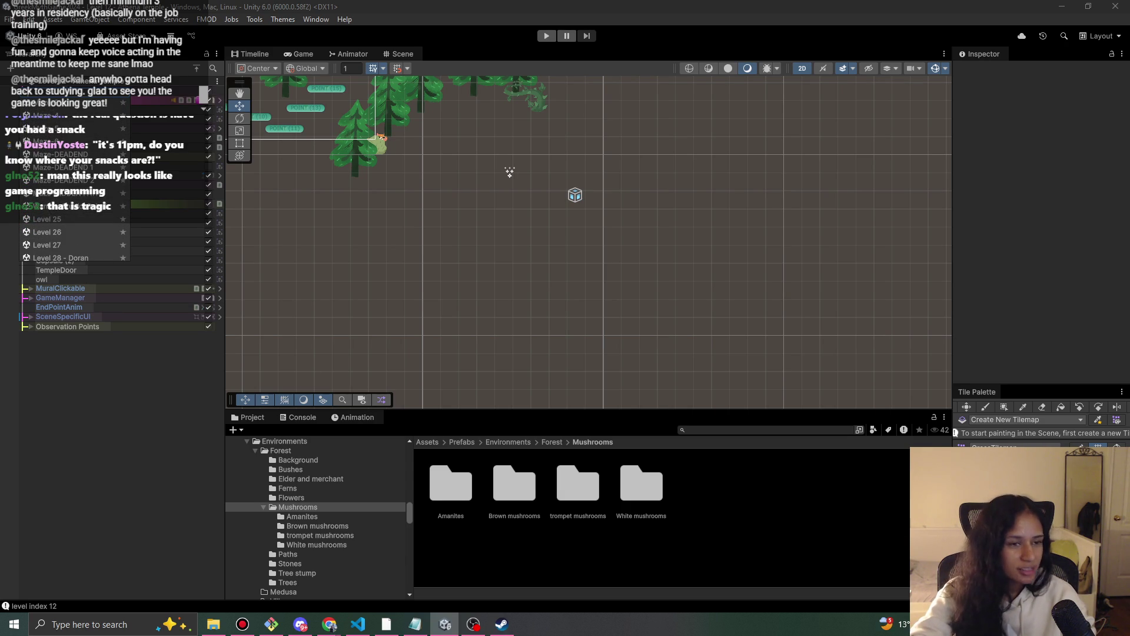
left_click(118, 370)
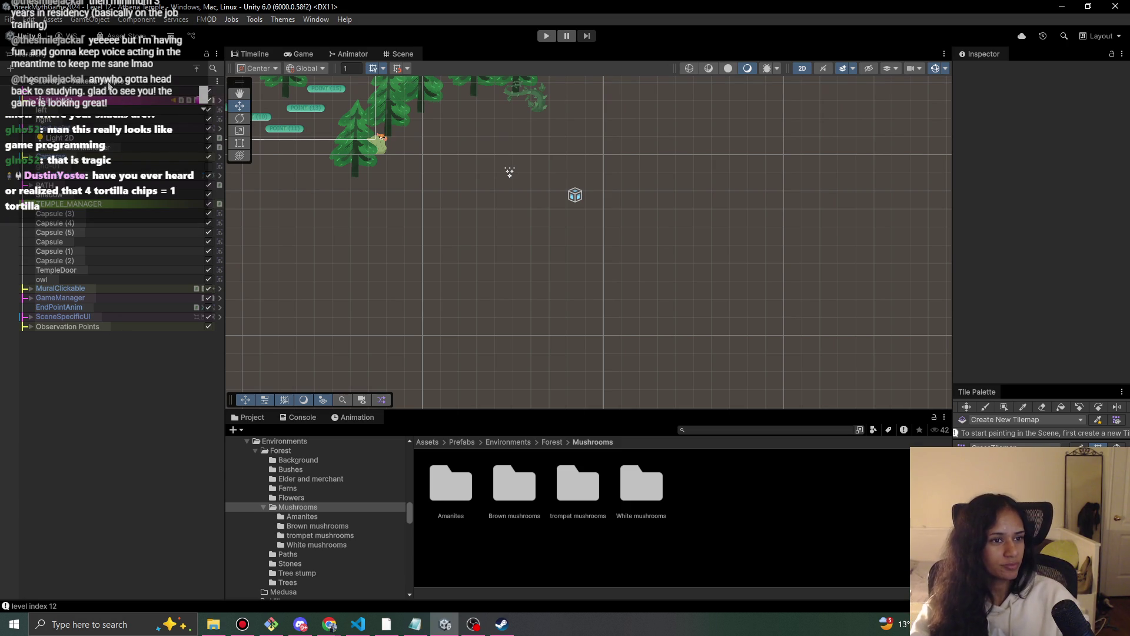
key("ctrl+z")
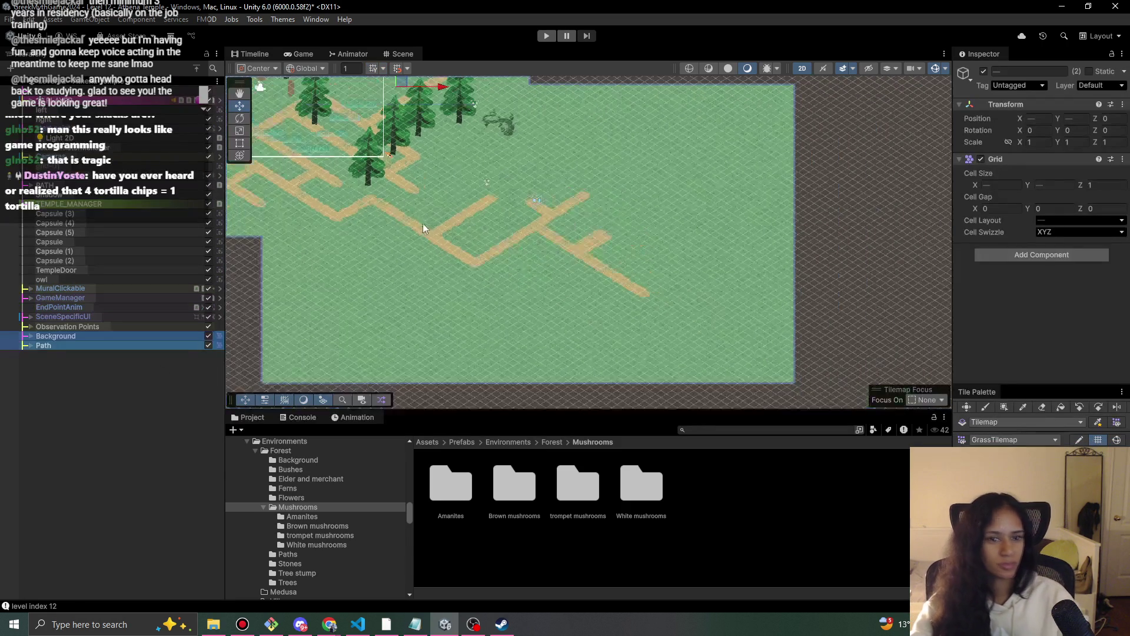
Step: Erase the extra lower-right and bottom-edge grass tiles from the Background Tilemap
scroll(609, 334, "down", 2)
mouse_move(493, 292)
left_mouse_down()
mouse_move(513, 352)
mouse_move(415, 318)
left_mouse_up()
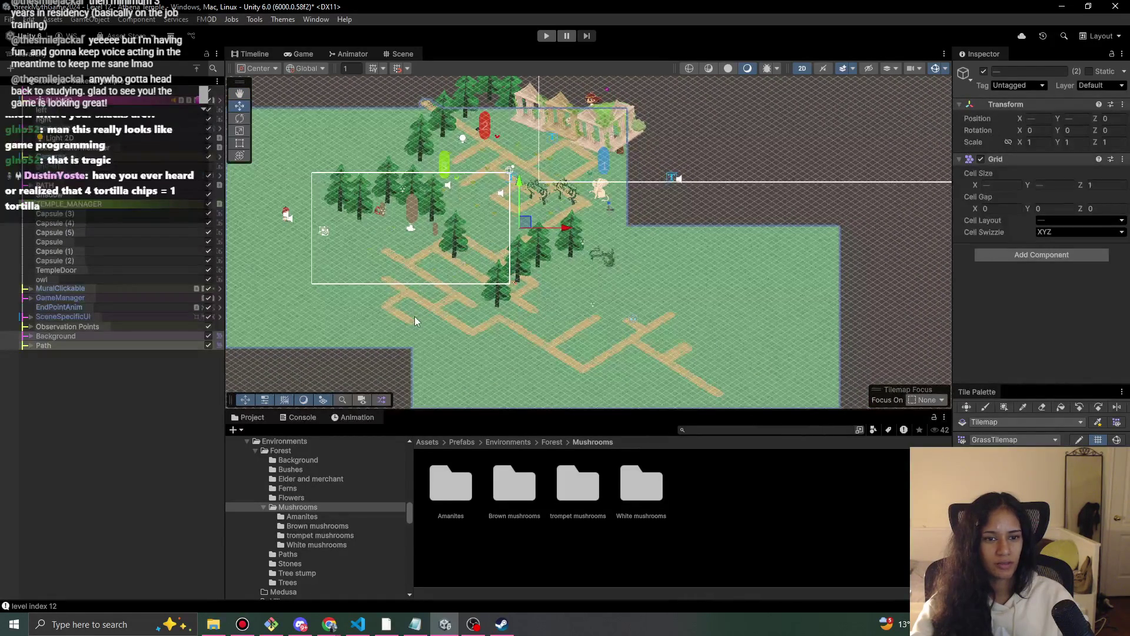
left_click(31, 336)
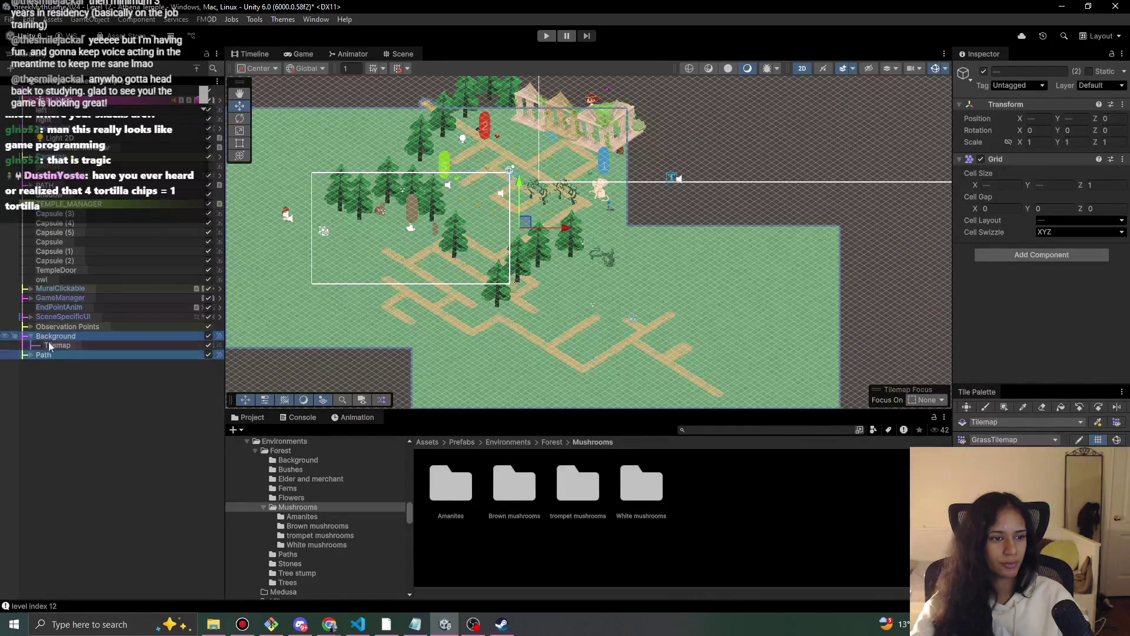
left_click(55, 345)
left_click(1042, 406)
left_click(805, 358)
left_click(786, 316)
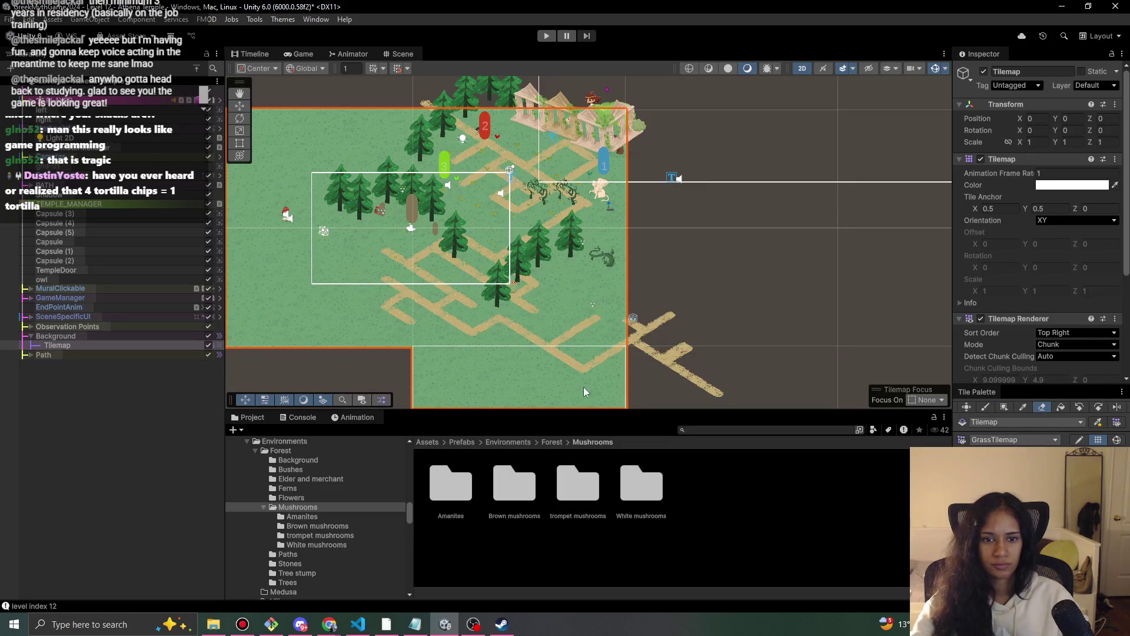
left_click(588, 387)
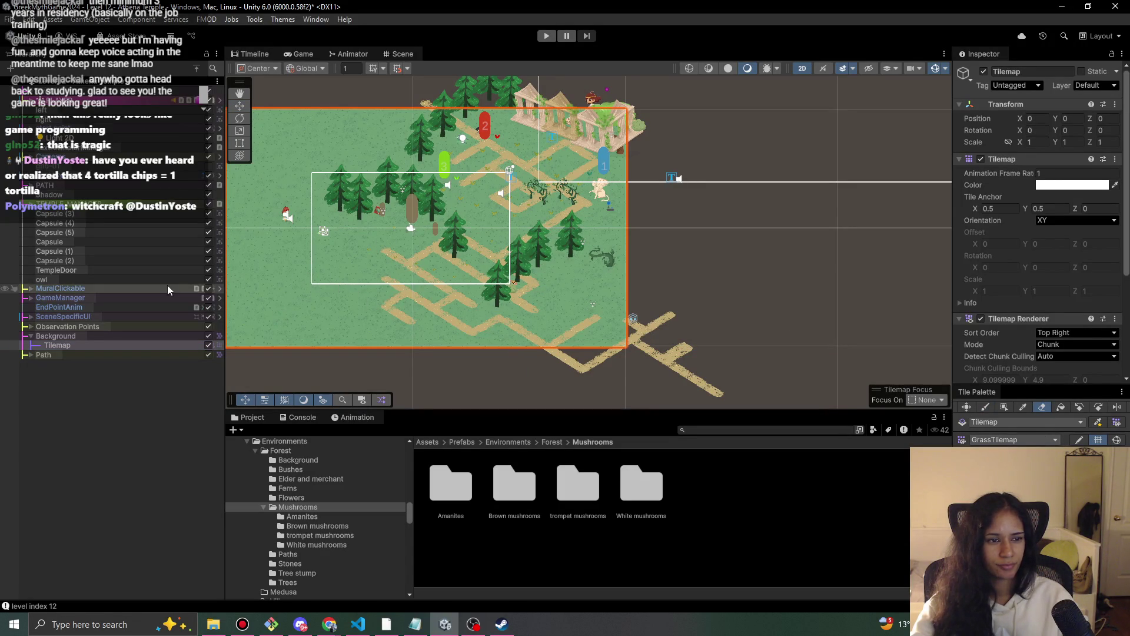
Step: Shift the Background grid up and right over the maze, briefly checking the path save data file
left_click(77, 335)
scroll(446, 247, "down", 1)
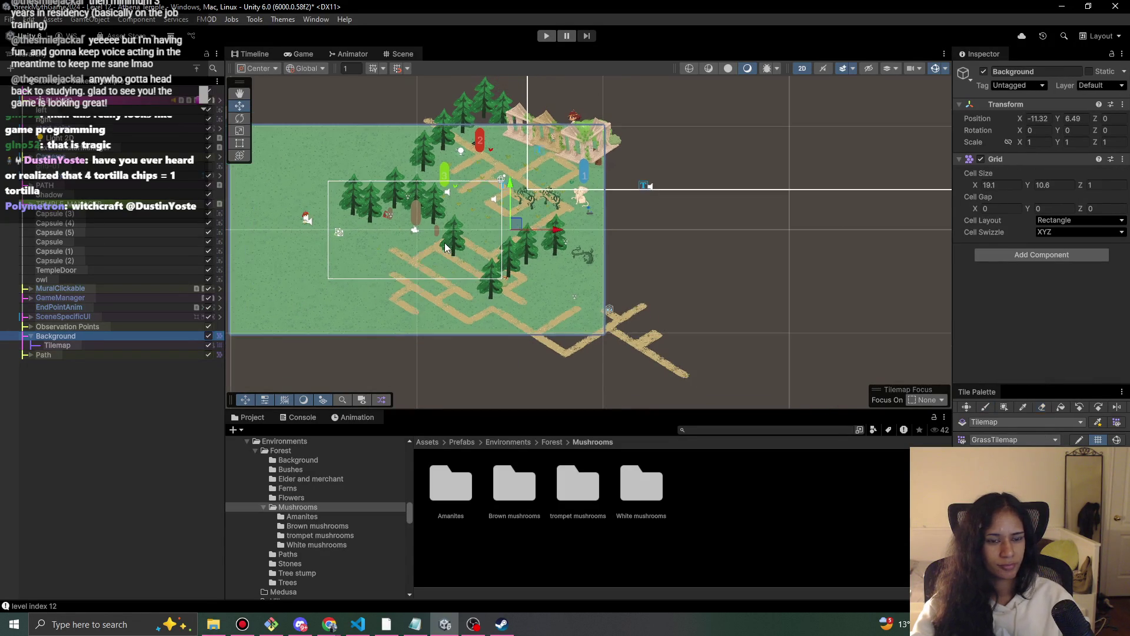
left_click_drag(523, 232, 612, 188)
scroll(494, 299, "up", 5)
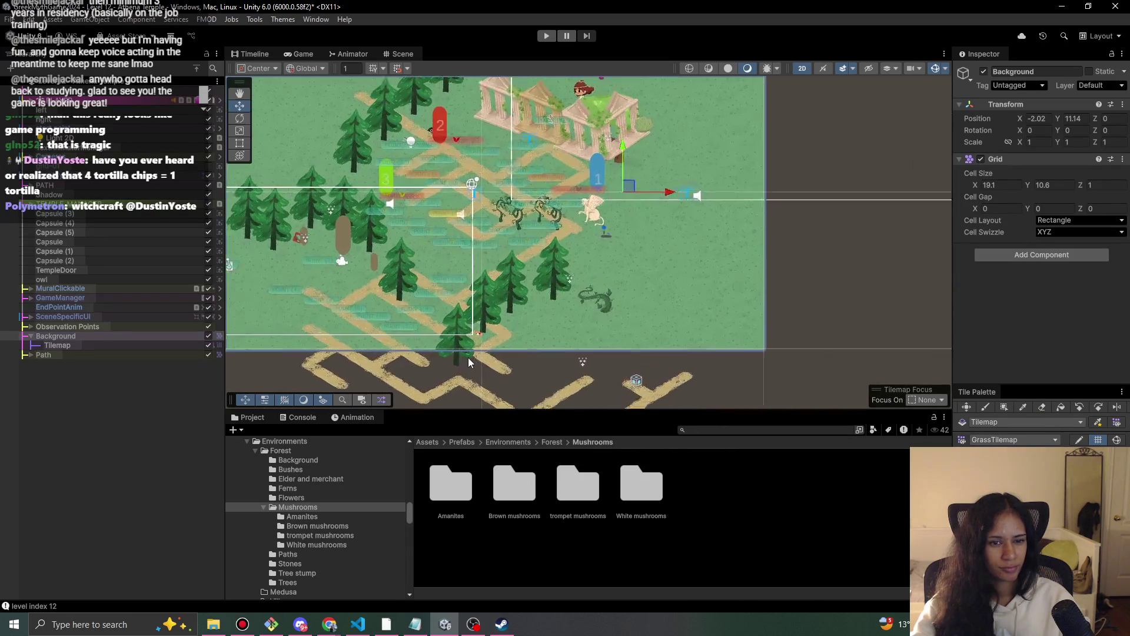
scroll(528, 346, "down", 1)
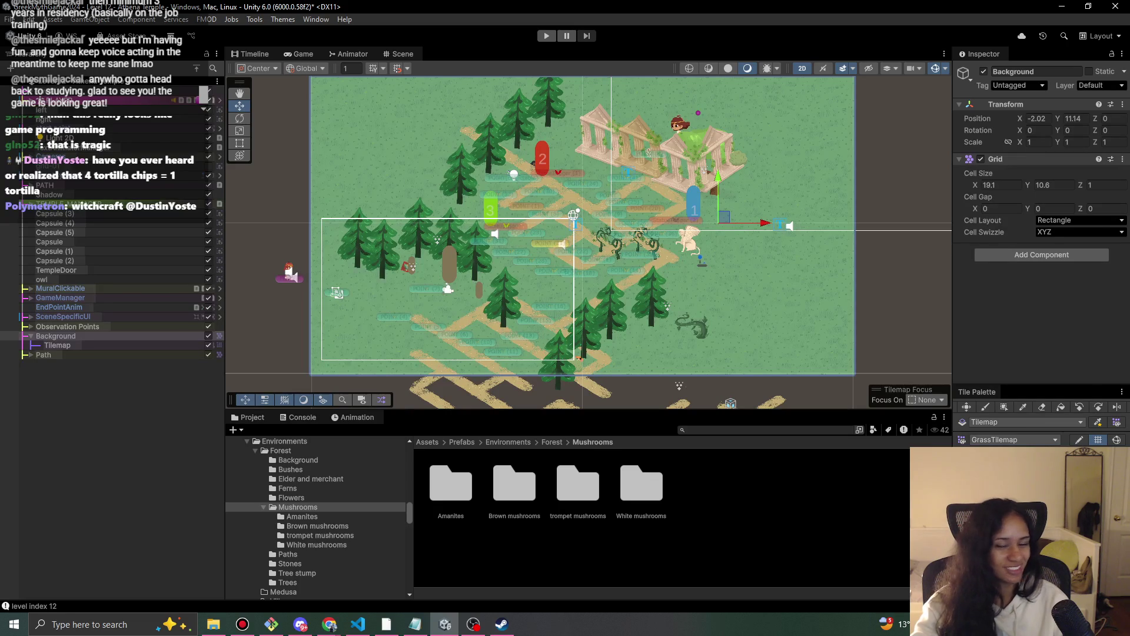
left_click(364, 629)
left_click(445, 624)
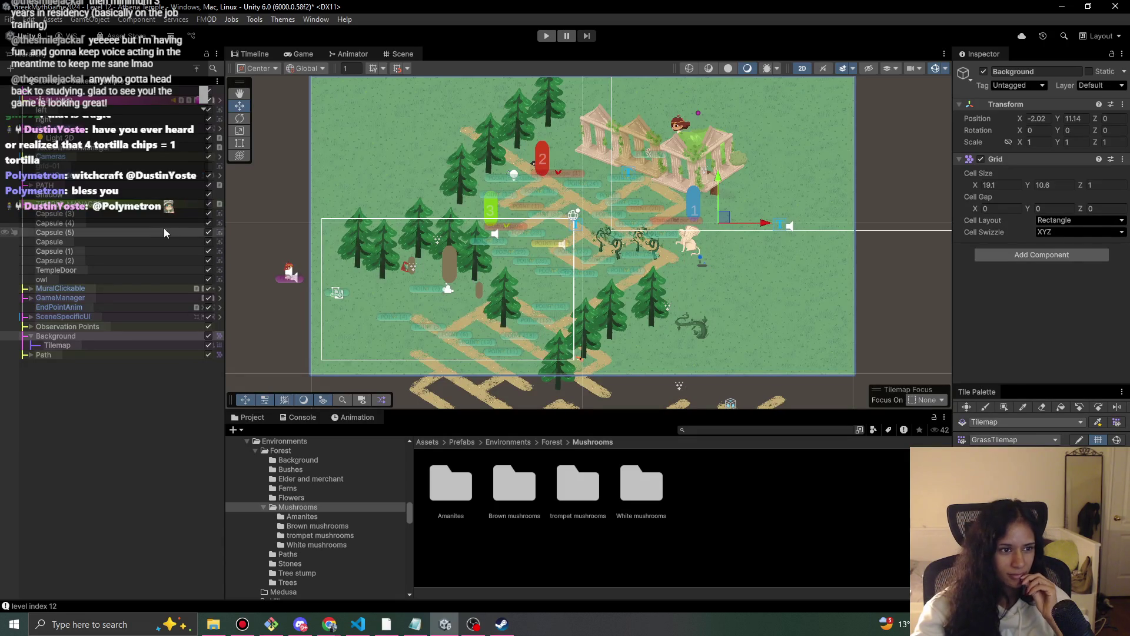
Step: Target the Path Tilemap as ForestTilemap with the Eraser and clear the lower path tiles
left_click(30, 354)
left_click(53, 365)
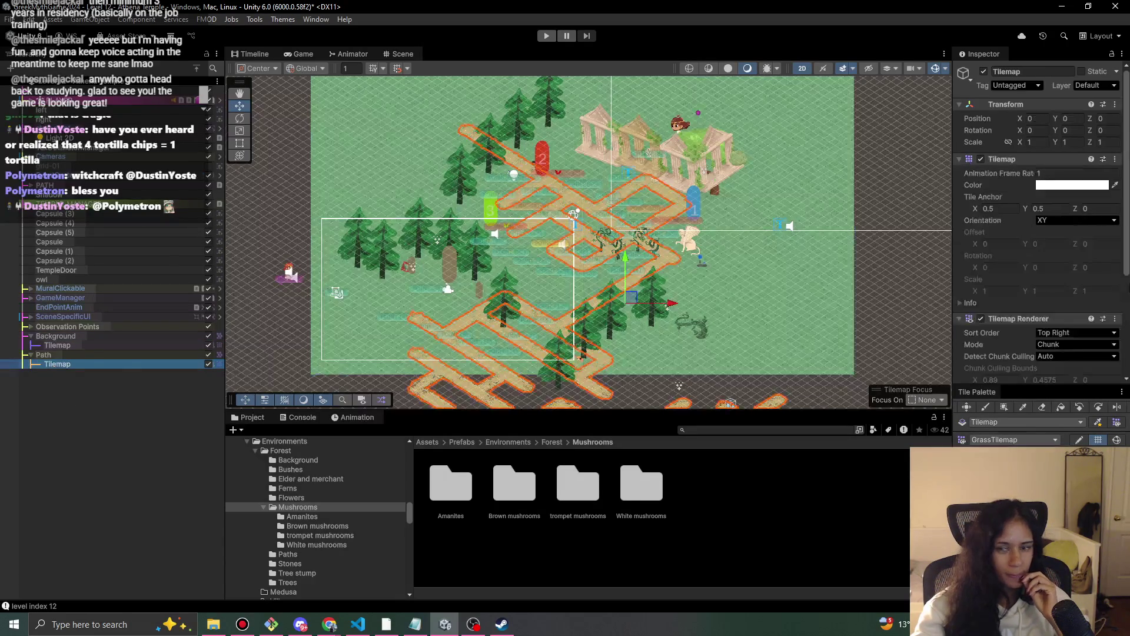
scroll(1015, 333, "down", 5)
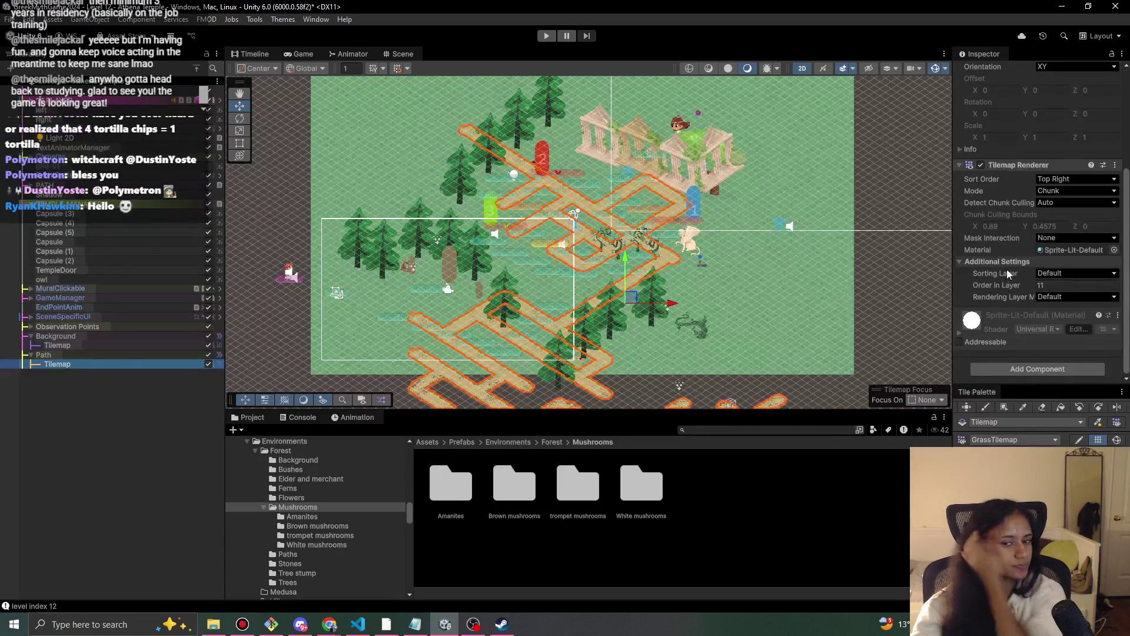
left_click(1012, 439)
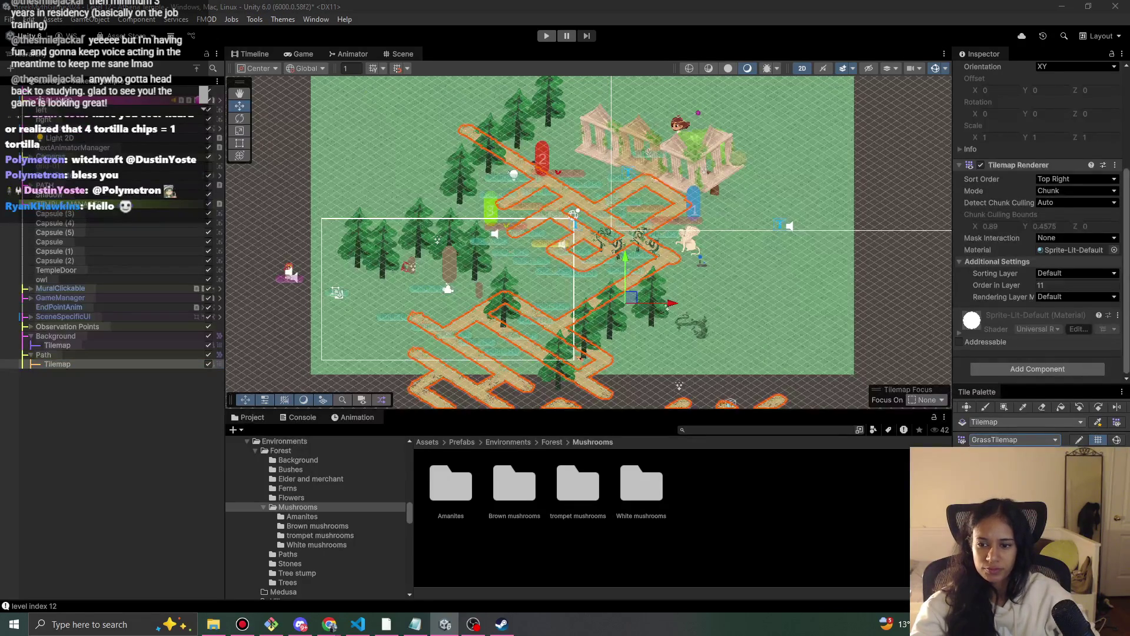
left_click(1001, 440)
key("b")
left_click(1042, 407)
mouse_move(480, 338)
left_mouse_down()
mouse_move(459, 362)
mouse_move(589, 376)
mouse_move(600, 358)
mouse_move(587, 390)
mouse_move(639, 406)
mouse_move(674, 399)
mouse_move(752, 336)
mouse_move(709, 353)
mouse_move(729, 360)
mouse_move(731, 391)
mouse_move(724, 354)
mouse_move(737, 347)
left_mouse_up()
Step: Erase the remaining lower-left, outlined and up-right path tiles around the temple
scroll(761, 386, "down", 2)
scroll(645, 319, "up", 3)
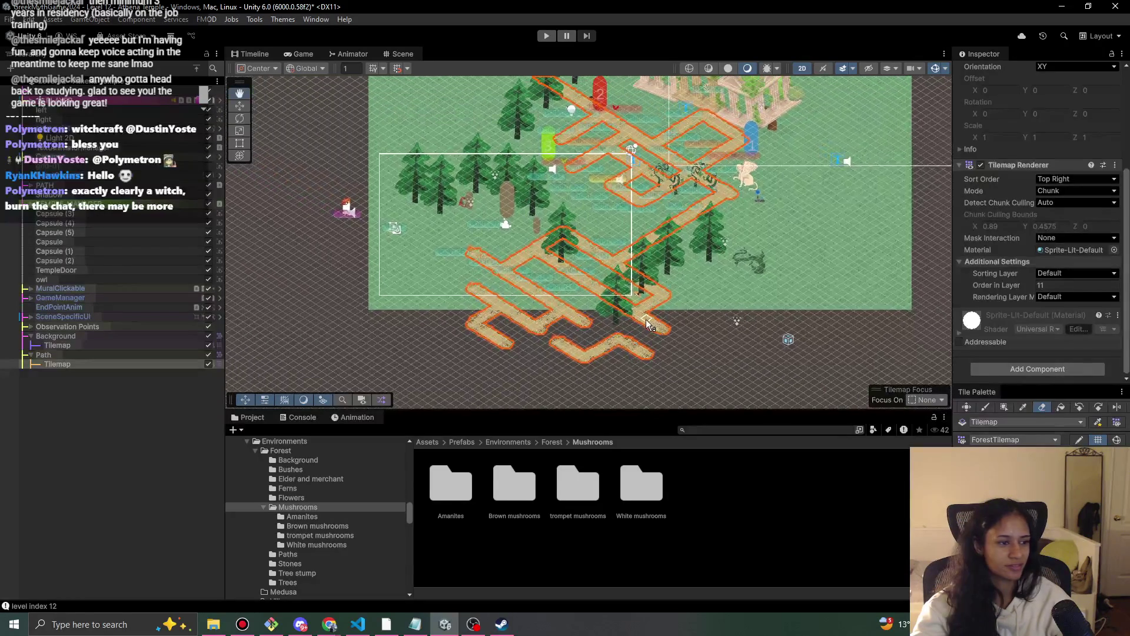
scroll(606, 309, "up", 2)
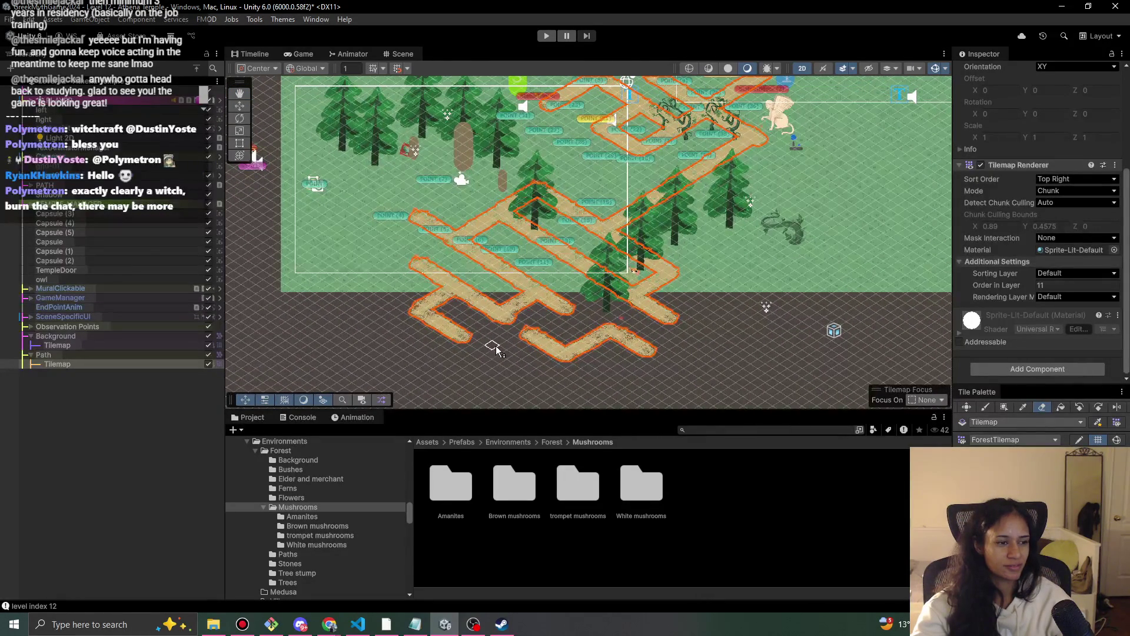
mouse_move(448, 347)
left_mouse_down()
mouse_move(454, 290)
mouse_move(415, 306)
mouse_move(480, 309)
mouse_move(552, 352)
mouse_move(559, 340)
mouse_move(607, 335)
mouse_move(479, 311)
mouse_move(523, 302)
left_mouse_up()
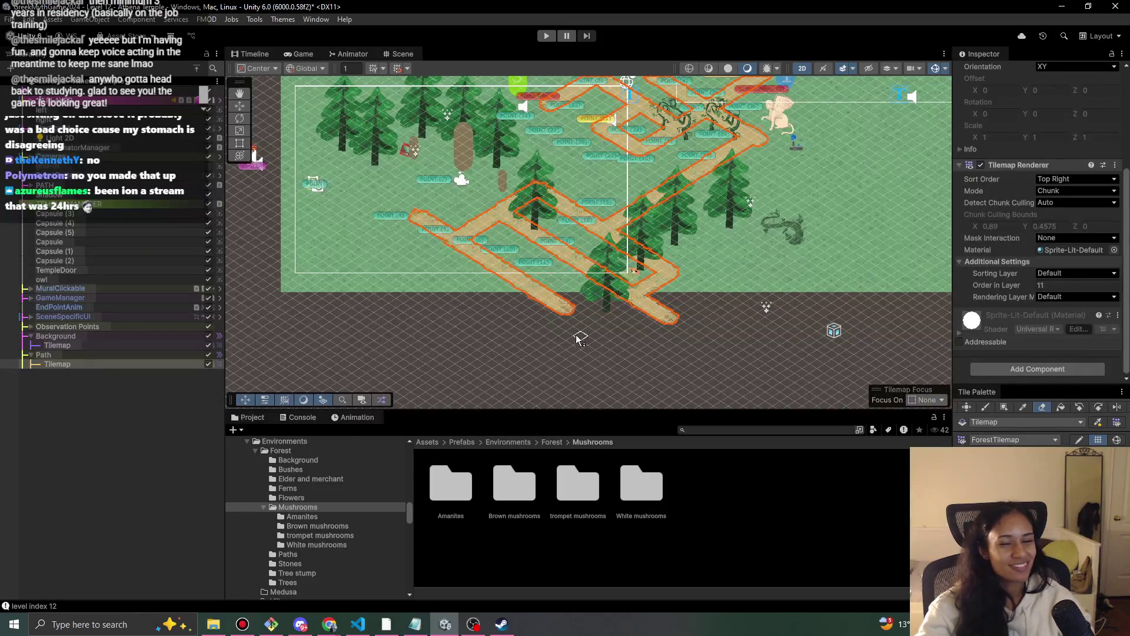
mouse_move(446, 241)
left_mouse_down()
mouse_move(471, 248)
mouse_move(533, 223)
mouse_move(537, 243)
mouse_move(671, 312)
mouse_move(630, 248)
mouse_move(595, 235)
mouse_move(616, 226)
left_mouse_up()
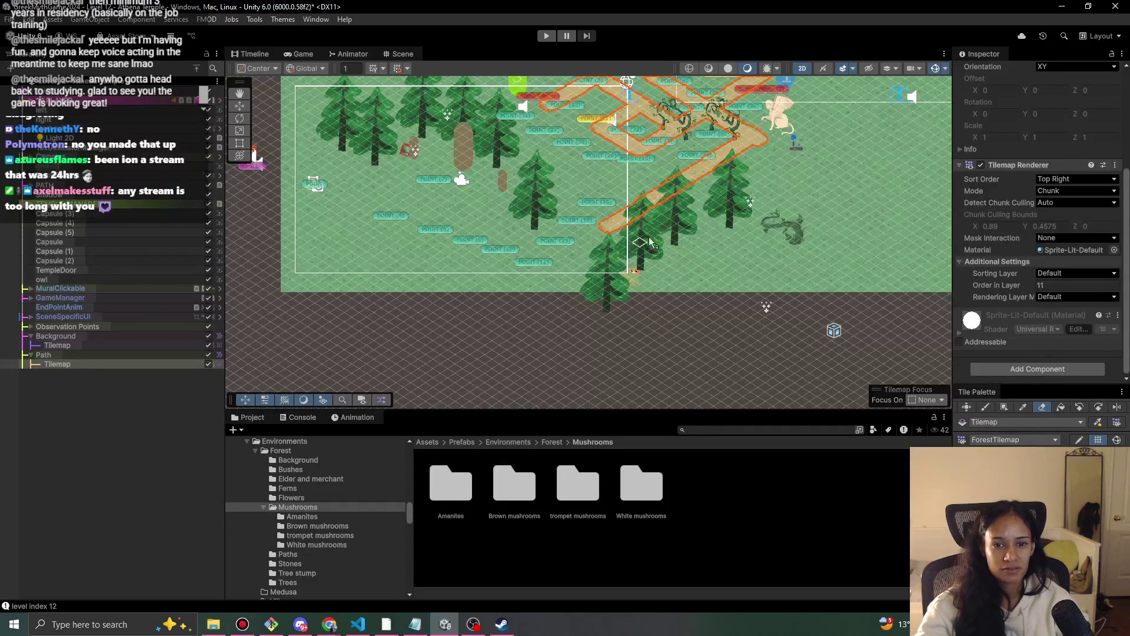
key("Up")
key("Right")
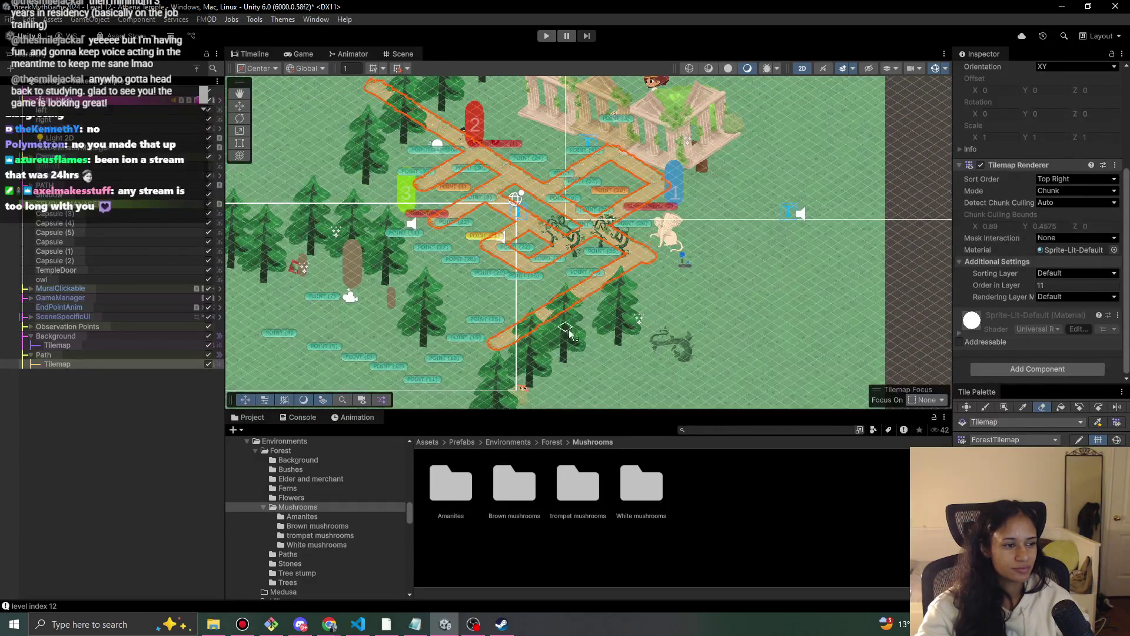
left_click_drag(497, 344, 648, 260)
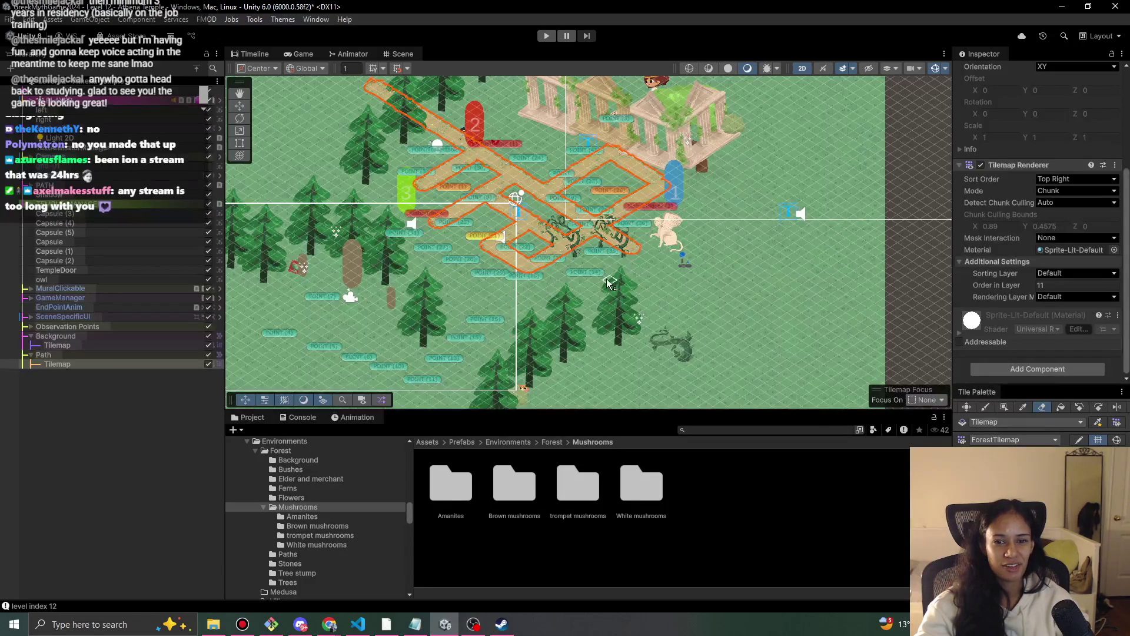
mouse_move(569, 212)
left_mouse_down()
mouse_move(562, 185)
mouse_move(615, 162)
mouse_move(639, 191)
mouse_move(668, 190)
mouse_move(594, 148)
mouse_move(659, 200)
mouse_move(525, 275)
mouse_move(501, 250)
mouse_move(530, 227)
mouse_move(559, 232)
mouse_move(493, 206)
mouse_move(543, 220)
mouse_move(418, 215)
mouse_move(516, 183)
mouse_move(547, 197)
mouse_move(412, 109)
mouse_move(412, 130)
mouse_move(462, 160)
mouse_move(415, 191)
mouse_move(513, 181)
left_mouse_up()
scroll(535, 285, "down", 2)
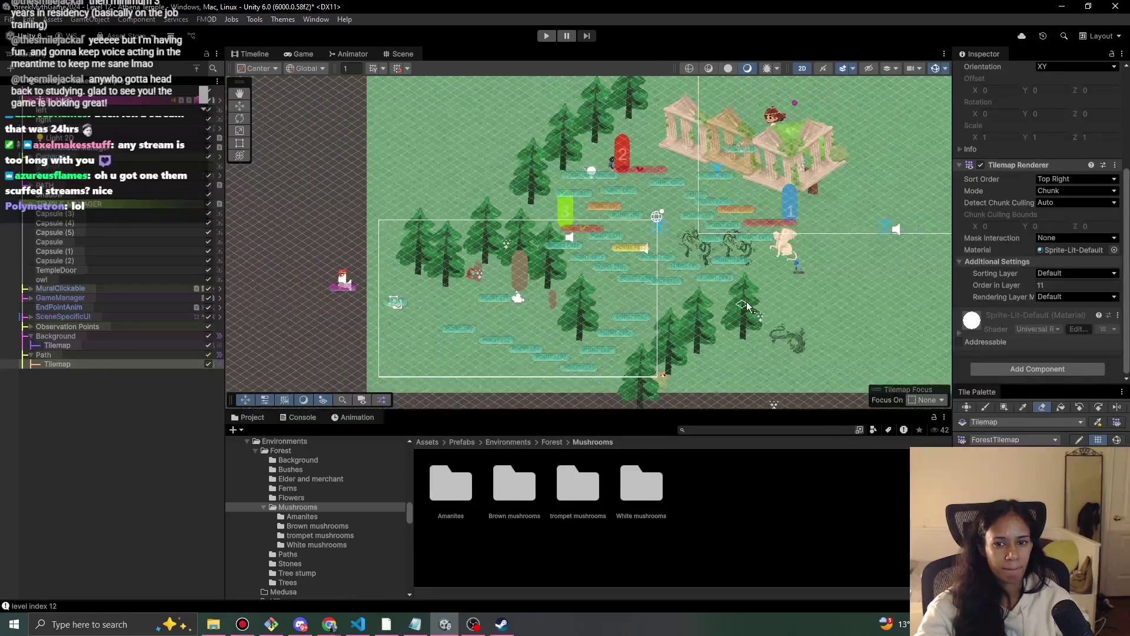
Step: Enable Lock Path Nodes in PATH's Level Info, collapse PATH, and start playtesting Level 12
scroll(548, 278, "up", 4)
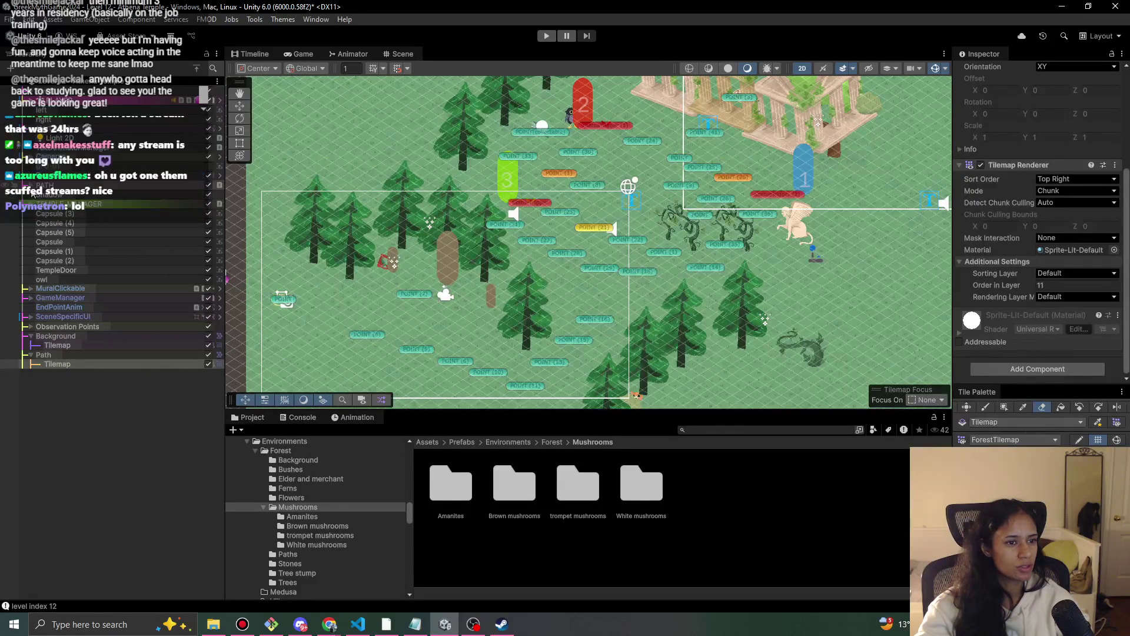
left_click(31, 185)
left_click(64, 186)
left_click(1040, 233)
left_click(31, 184)
left_click(547, 37)
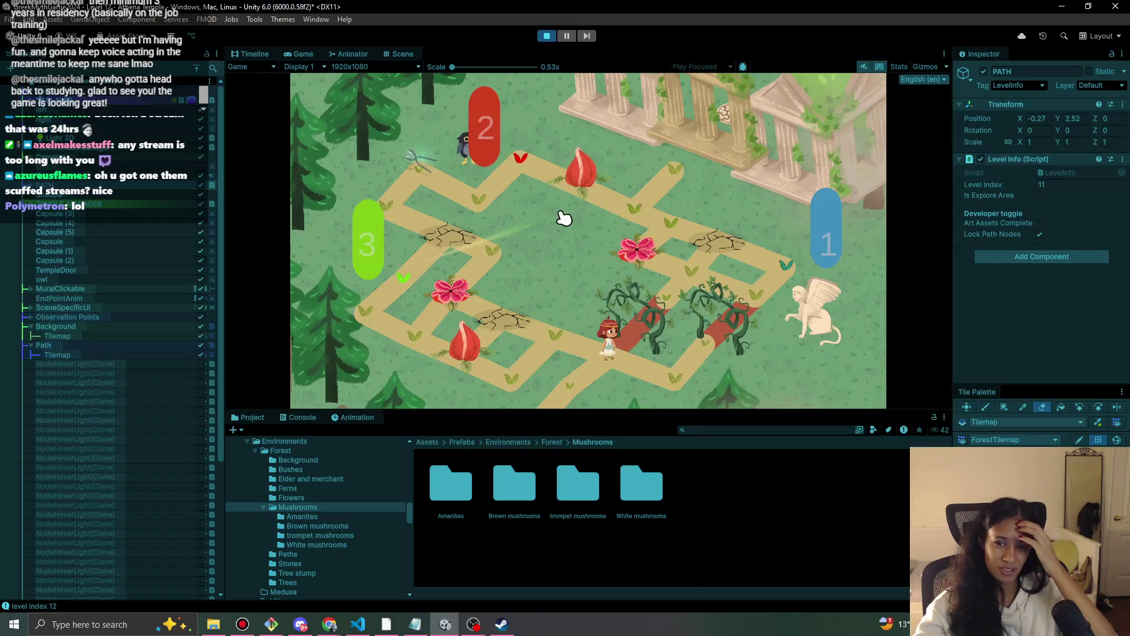
Step: Stop the playtest and inspect the temple maze's path nodes with the Paint Brush active
left_click(546, 36)
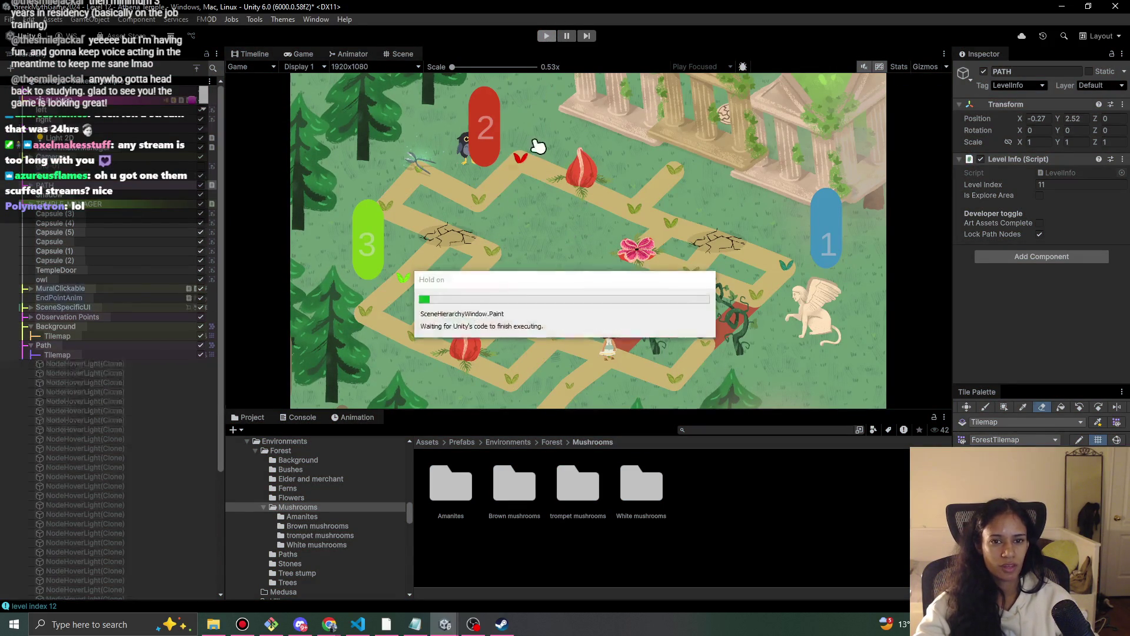
scroll(533, 269, "up", 2)
key("b")
mouse_move(356, 243)
left_mouse_down()
mouse_move(315, 233)
mouse_move(334, 255)
mouse_move(548, 332)
mouse_move(534, 321)
mouse_move(659, 242)
mouse_move(649, 250)
left_mouse_up()
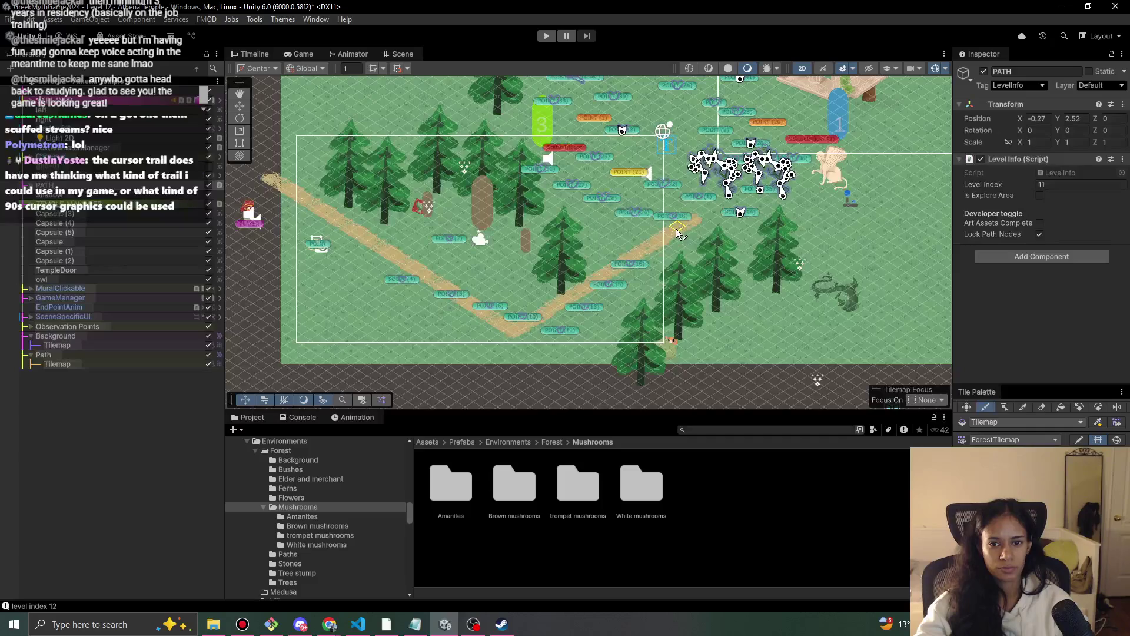
scroll(676, 233, "up", 3)
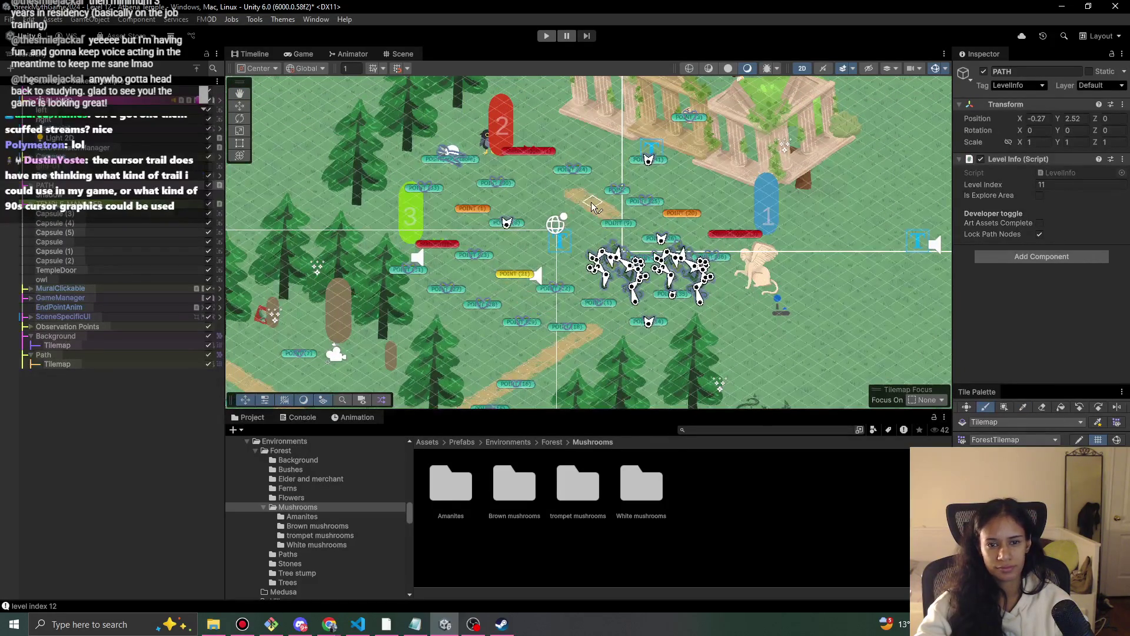
key("b")
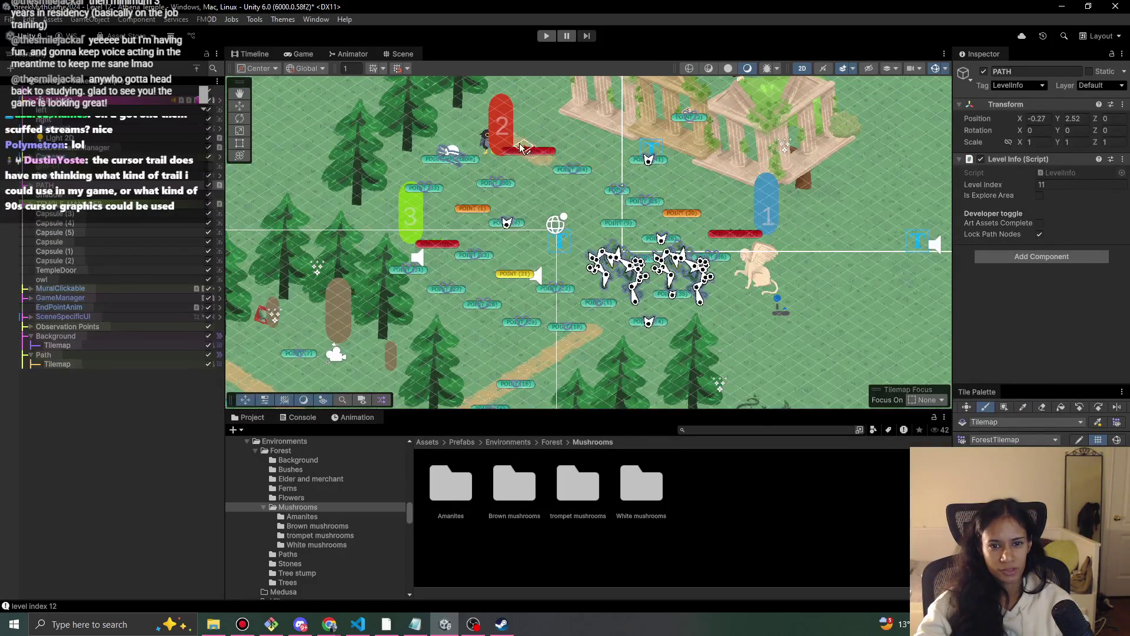
scroll(688, 300, "down", 5)
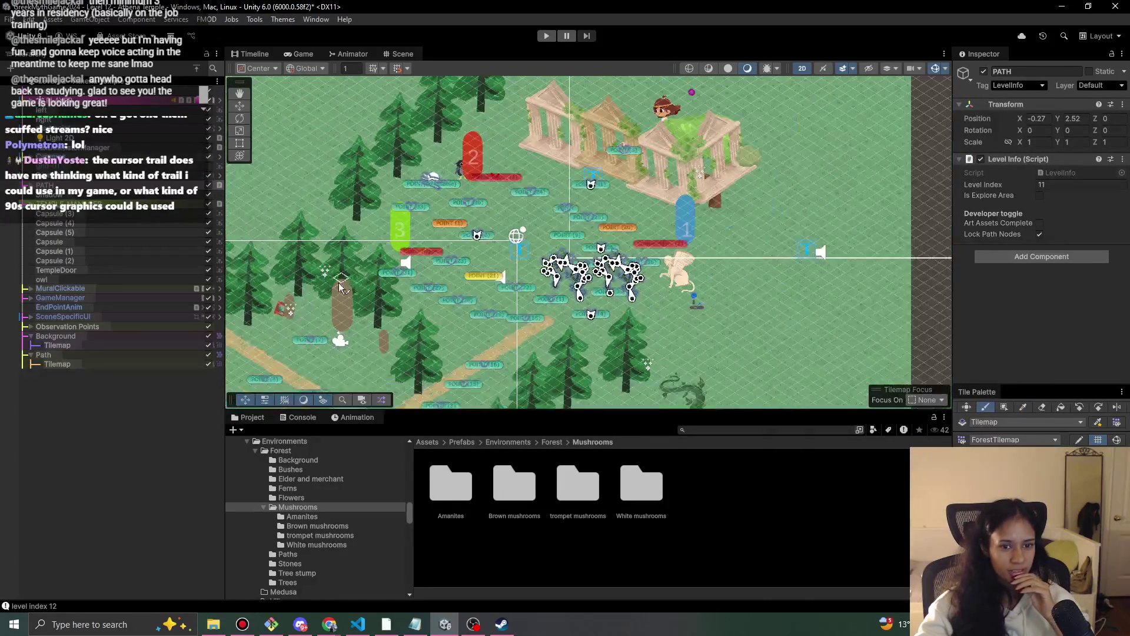
scroll(565, 196, "up", 4)
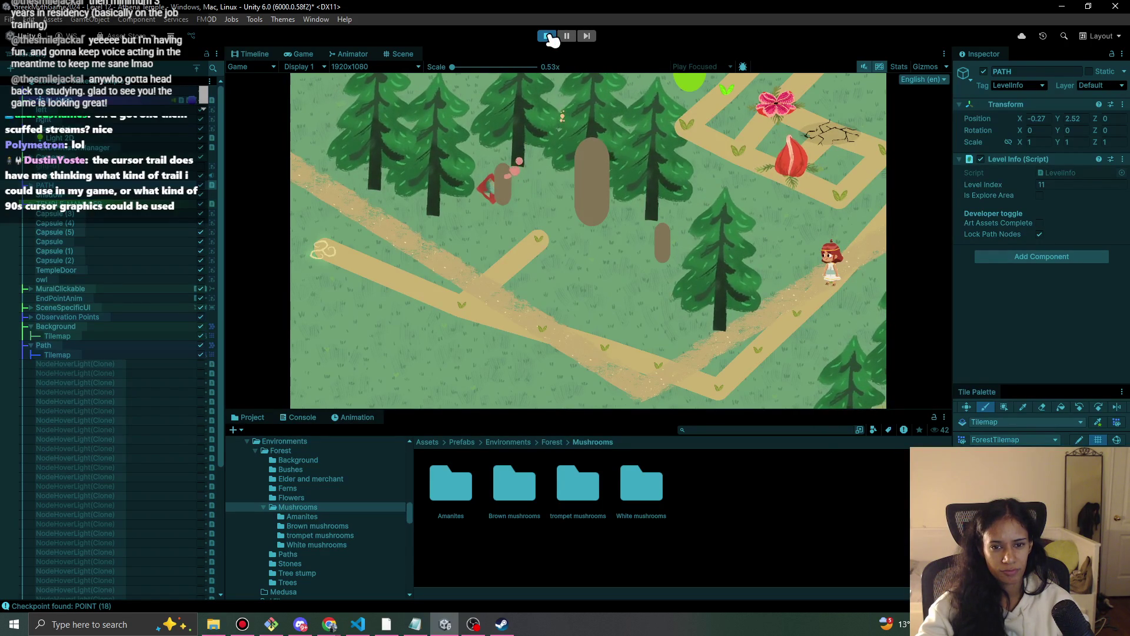
Step: Stop the running game, then playtest the flower-and-vine temple maze again and stop
left_click(551, 37)
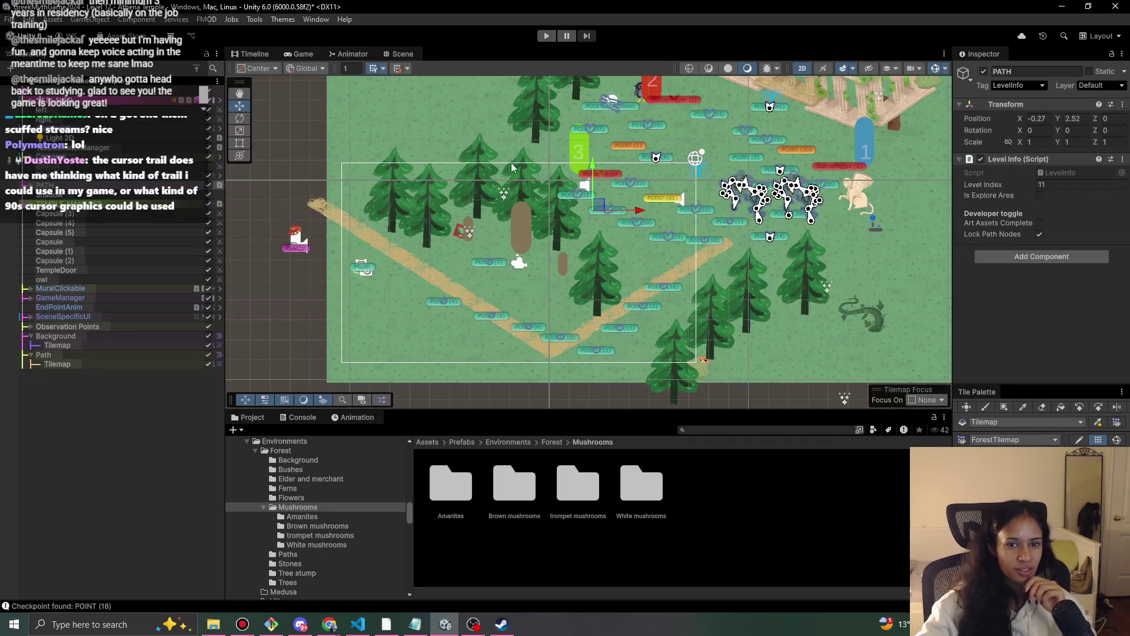
left_click(547, 36)
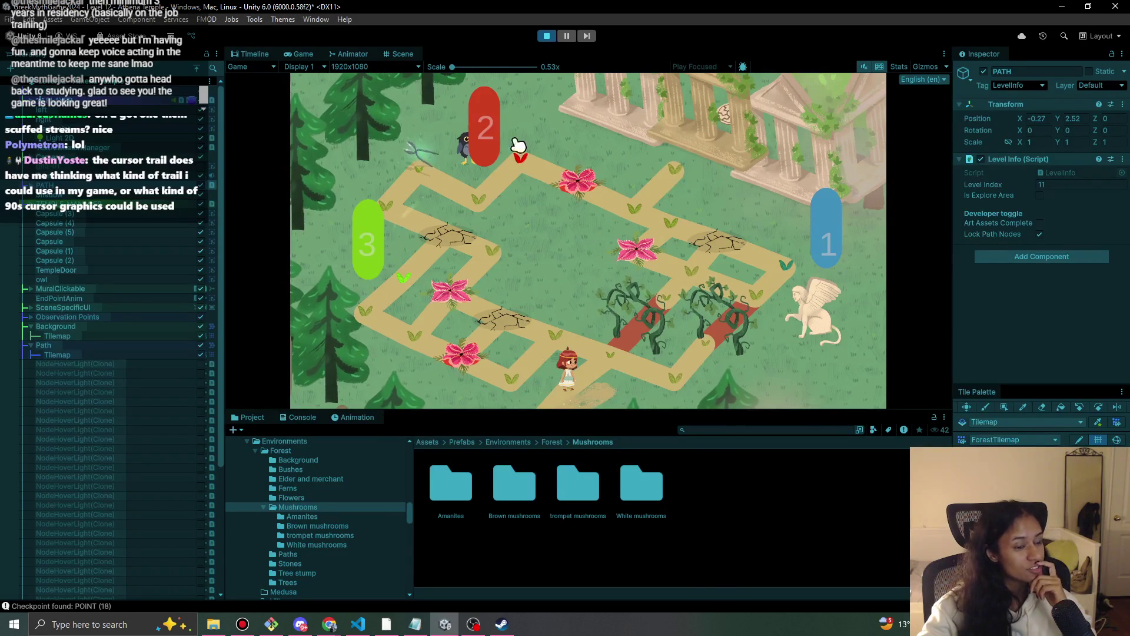
left_click(547, 36)
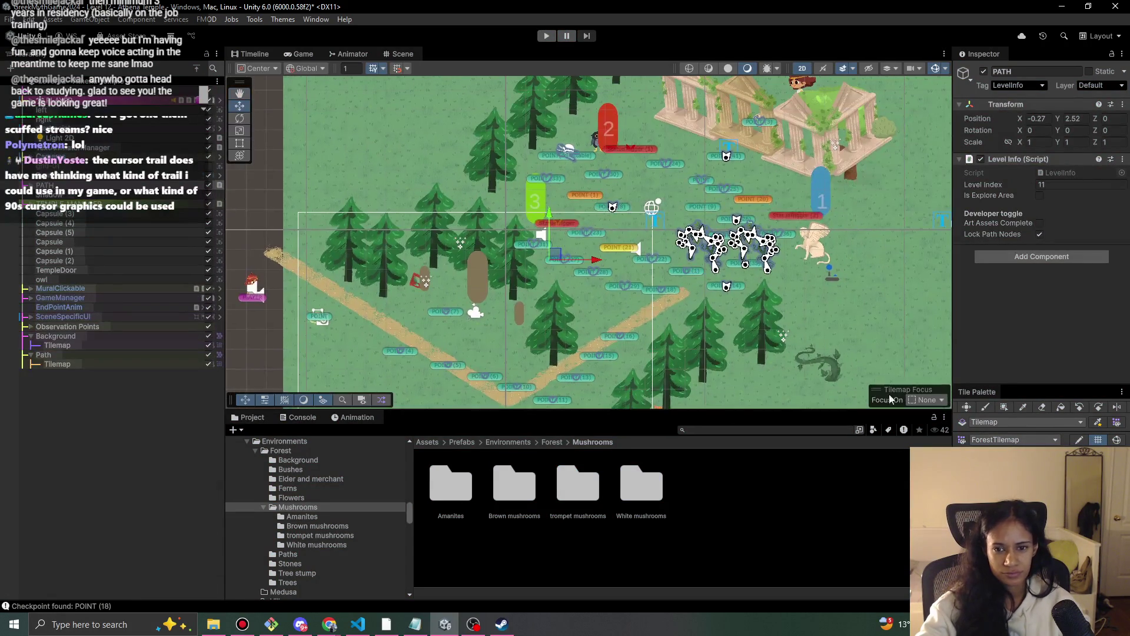
Step: Select POINT (1) to show the path lines and paint ground tiles near the central points
left_click_drag(789, 279, 684, 335)
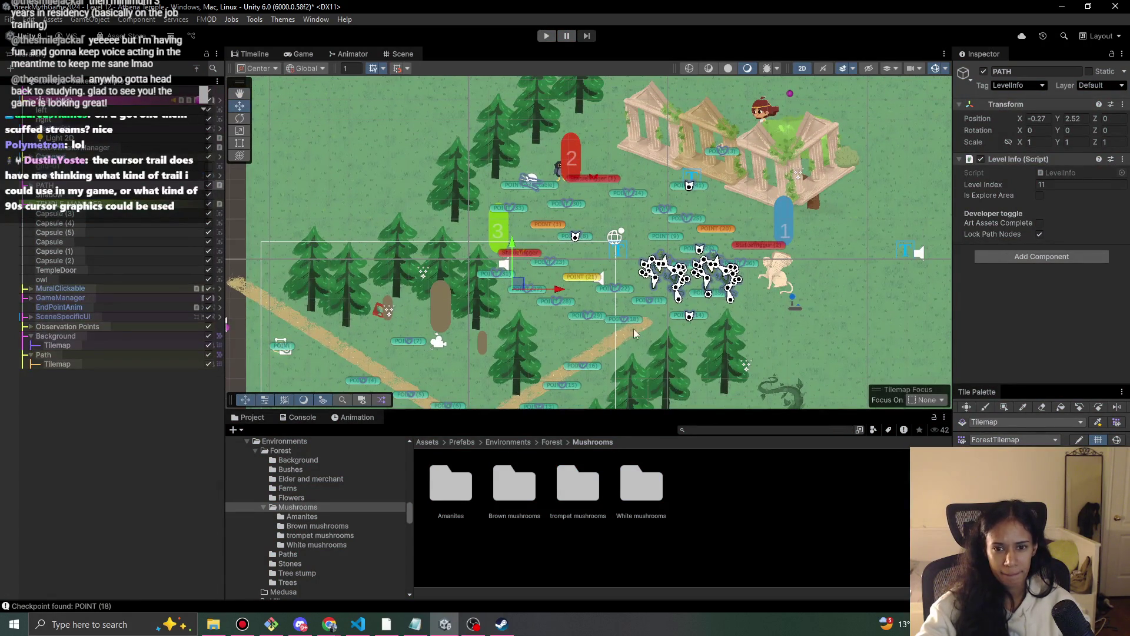
left_click(659, 305)
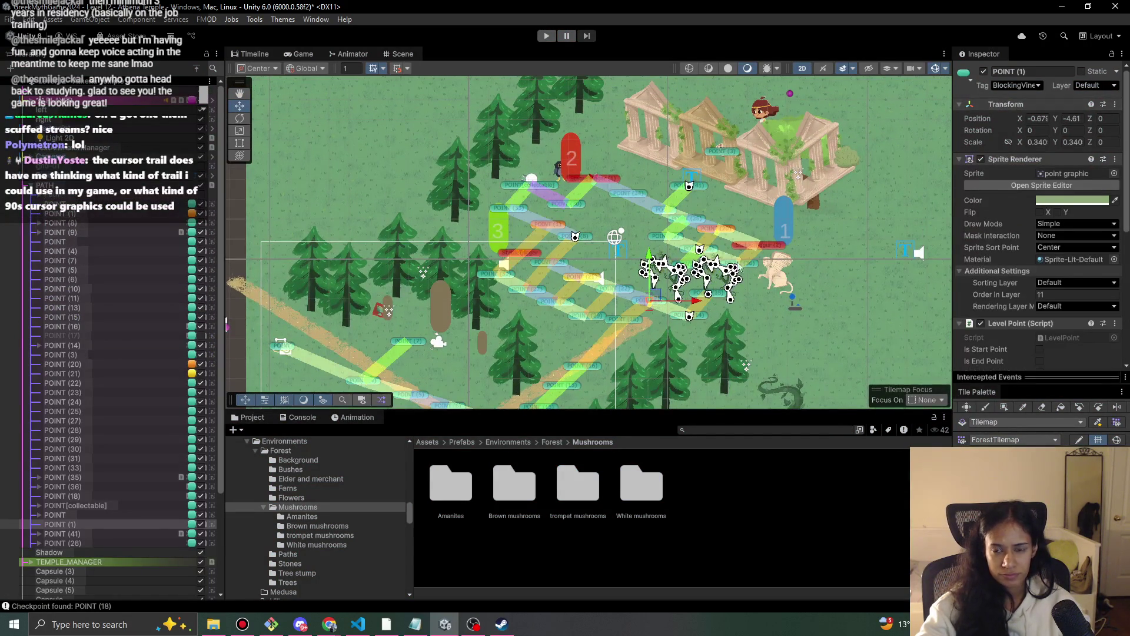
scroll(665, 318, "up", 3)
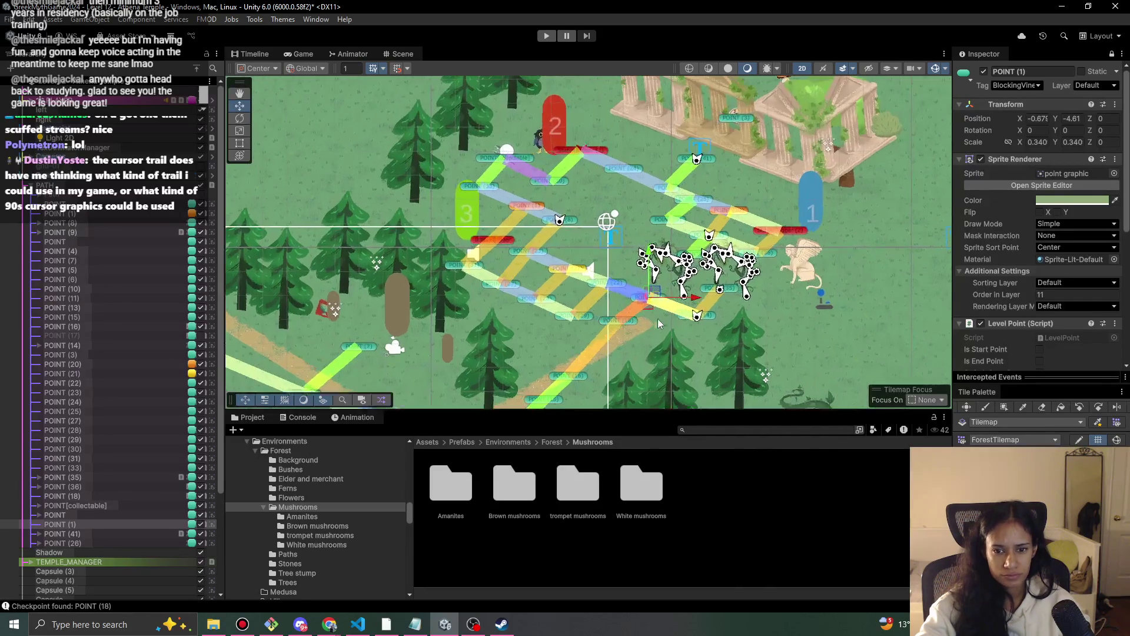
key("b")
mouse_move(648, 327)
left_mouse_down()
mouse_move(683, 341)
mouse_move(648, 322)
left_mouse_up()
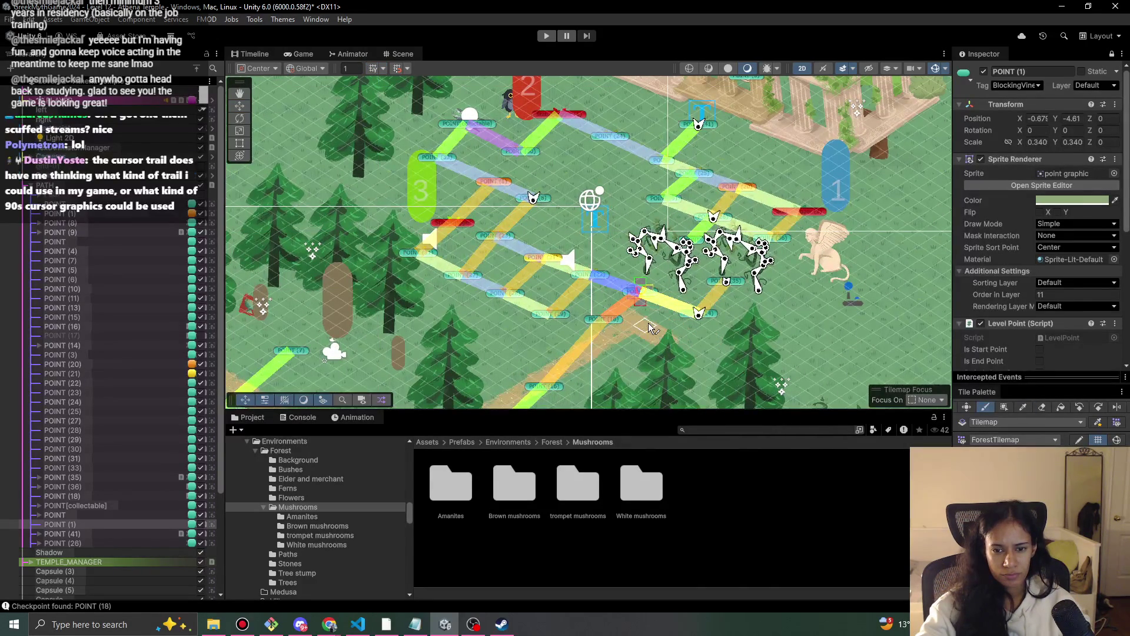
Step: Paint tan ground strips along the up-left diagonal, the right-hand route and up toward POINT (30)
left_click_drag(598, 294, 464, 219)
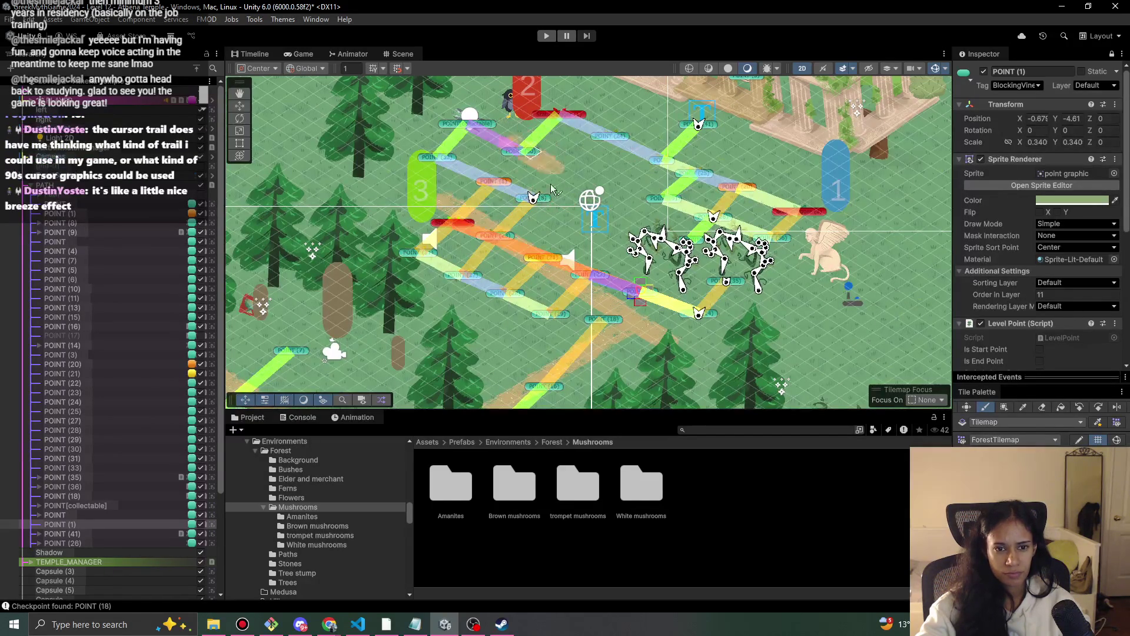
left_click_drag(800, 321, 769, 303)
scroll(685, 298, "up", 3)
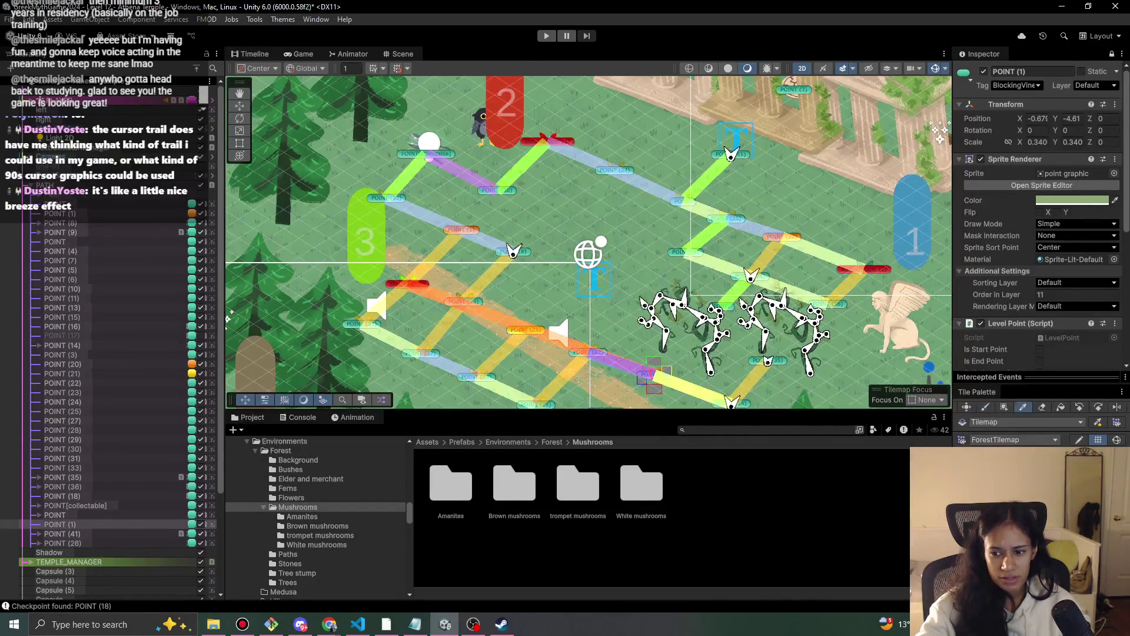
mouse_move(424, 234)
left_mouse_down()
mouse_move(500, 171)
mouse_move(479, 188)
mouse_move(565, 153)
mouse_move(611, 167)
left_mouse_up()
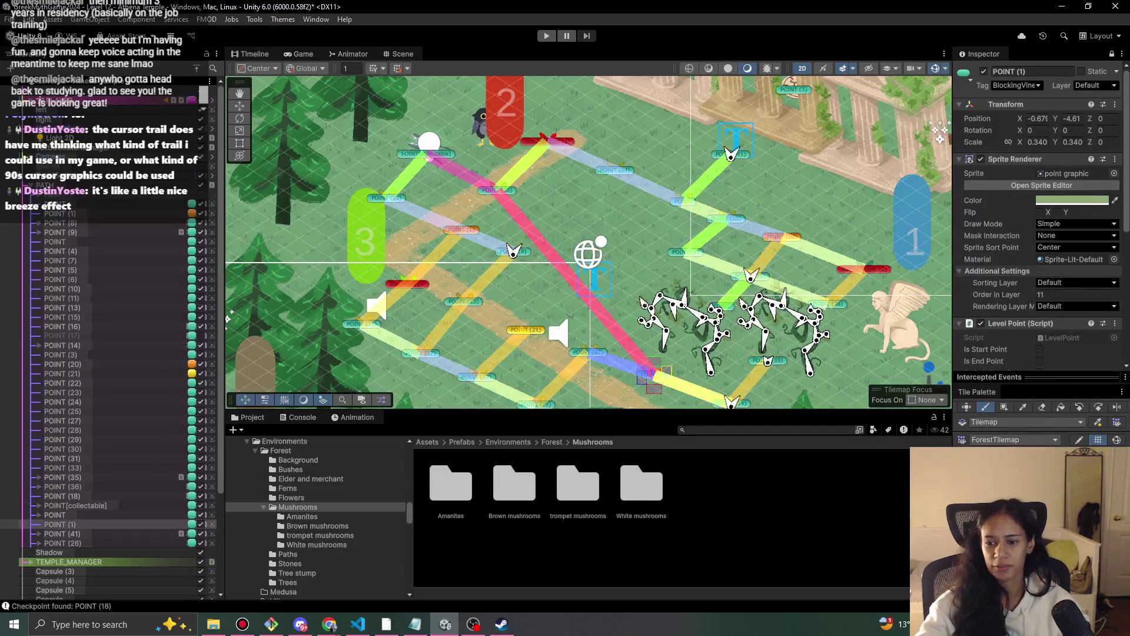
Step: Pick an existing ground tile and extend the strip further down-right, then select a blocking vine bone
key("i")
left_click(481, 156)
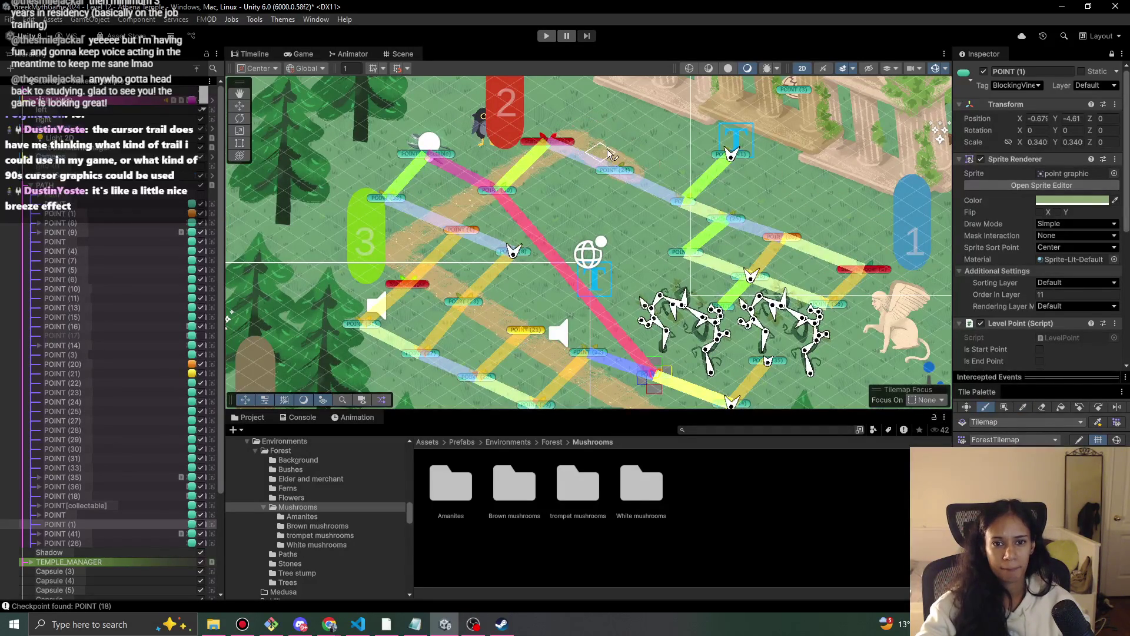
mouse_move(608, 155)
left_mouse_down()
mouse_move(875, 316)
mouse_move(800, 214)
left_mouse_up()
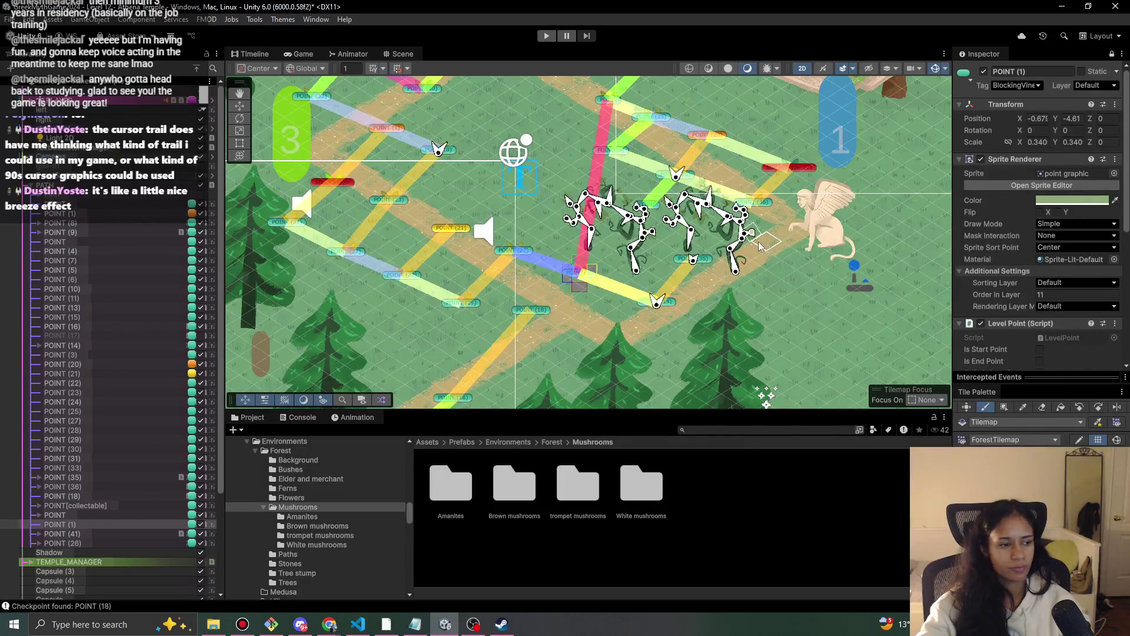
left_click(762, 246)
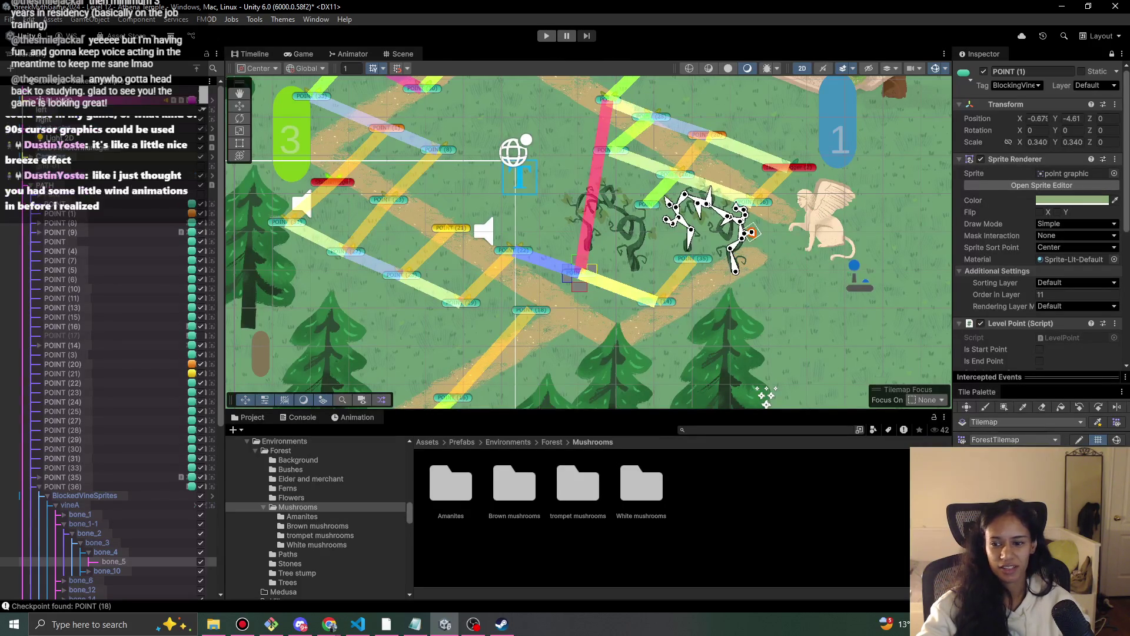
key("b")
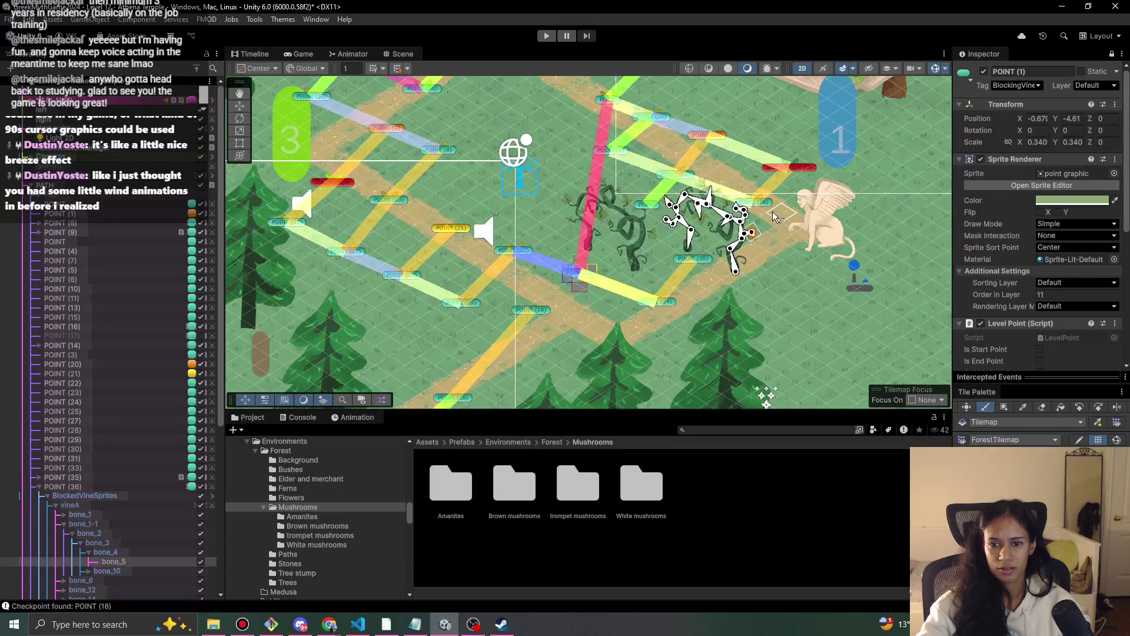
scroll(481, 252, "down", 3)
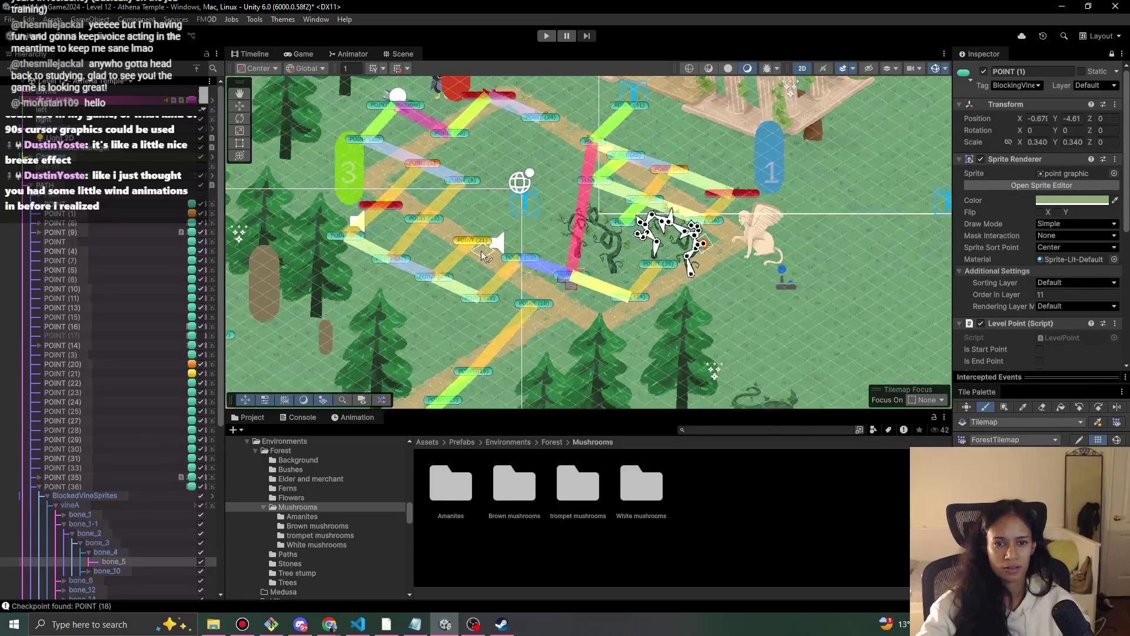
scroll(355, 253, "up", 1)
scroll(355, 253, "up", 1)
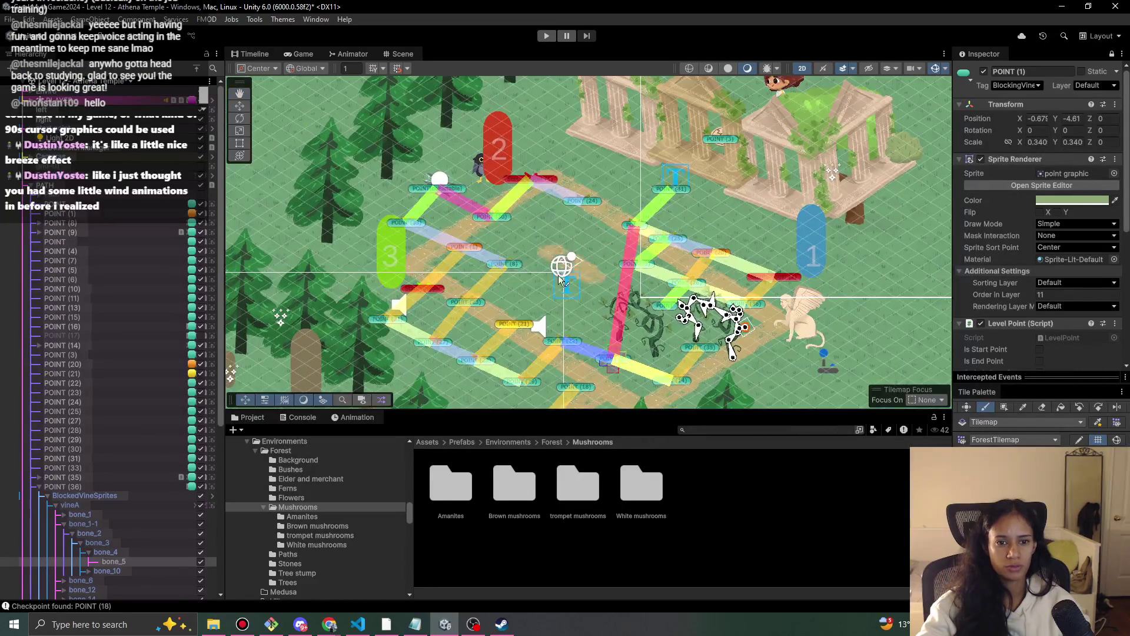
scroll(480, 292, "up", 1)
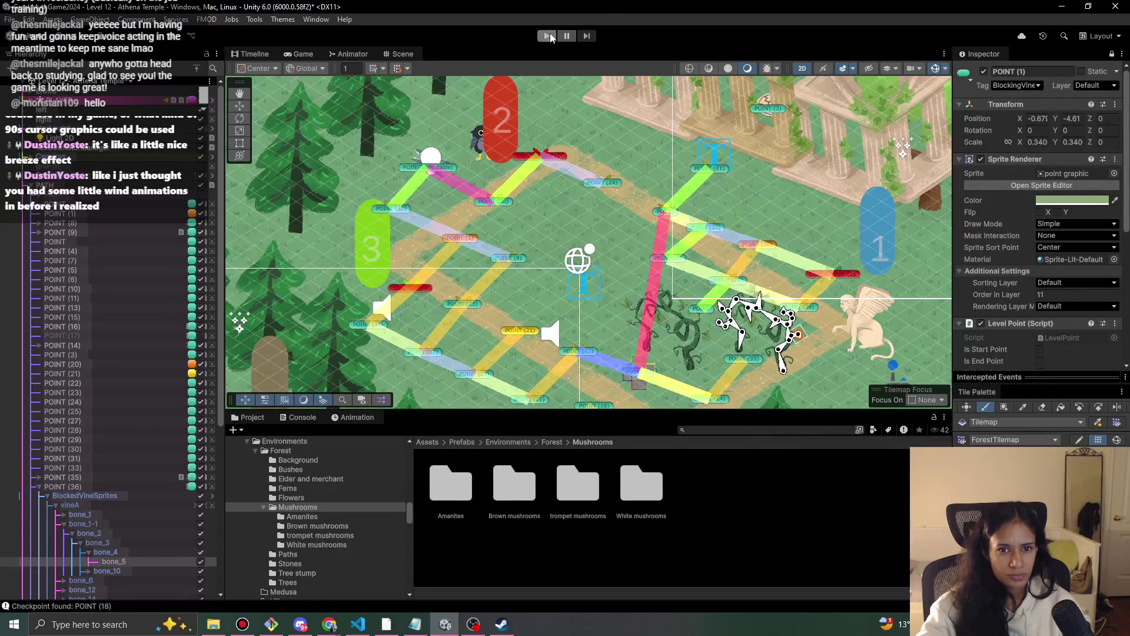
Step: Run a playtest of the level with the newly painted tan paths, then stop it
left_click(543, 37)
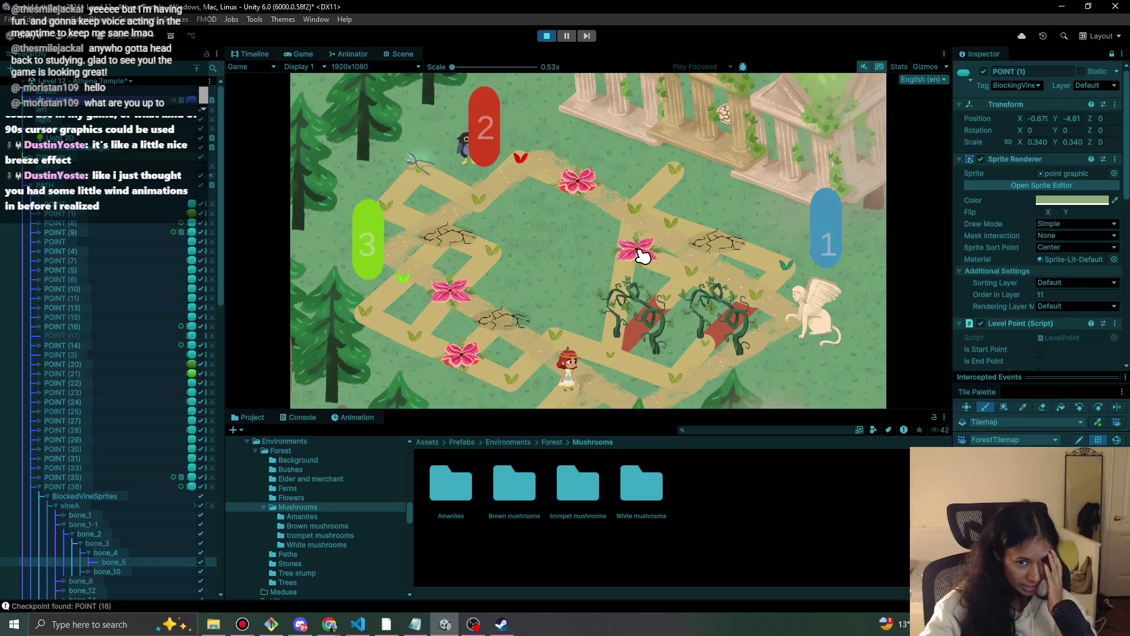
left_click(547, 36)
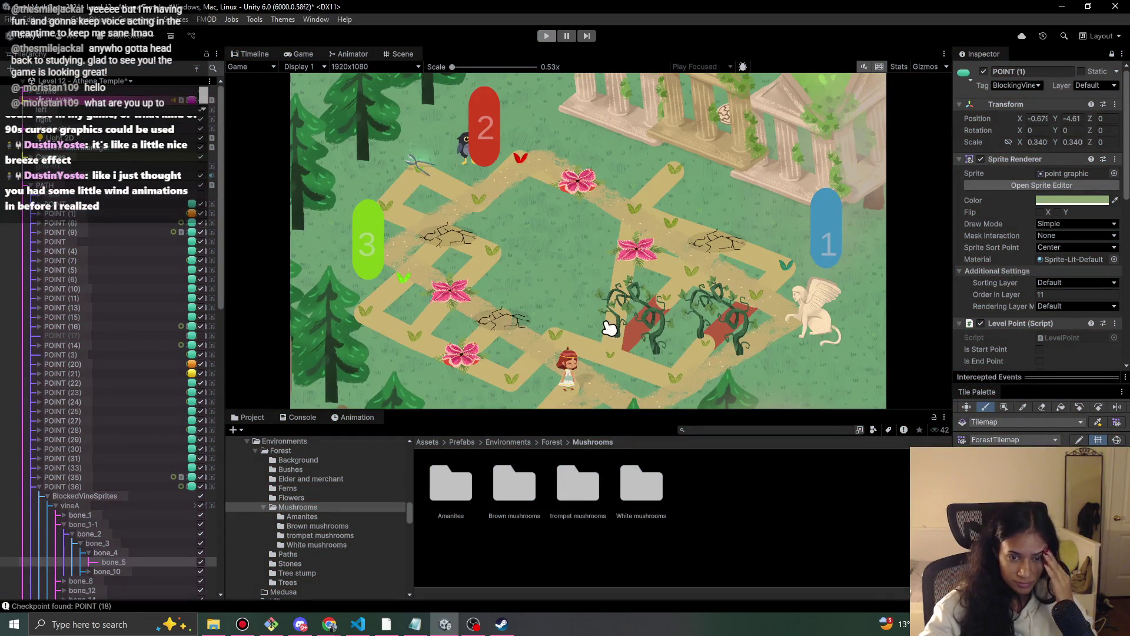
Step: Touch up the tan path tiles behind the sphinx, painting a strip toward POINT (41)
mouse_move(597, 304)
left_mouse_down()
mouse_move(558, 201)
mouse_move(534, 243)
left_mouse_up()
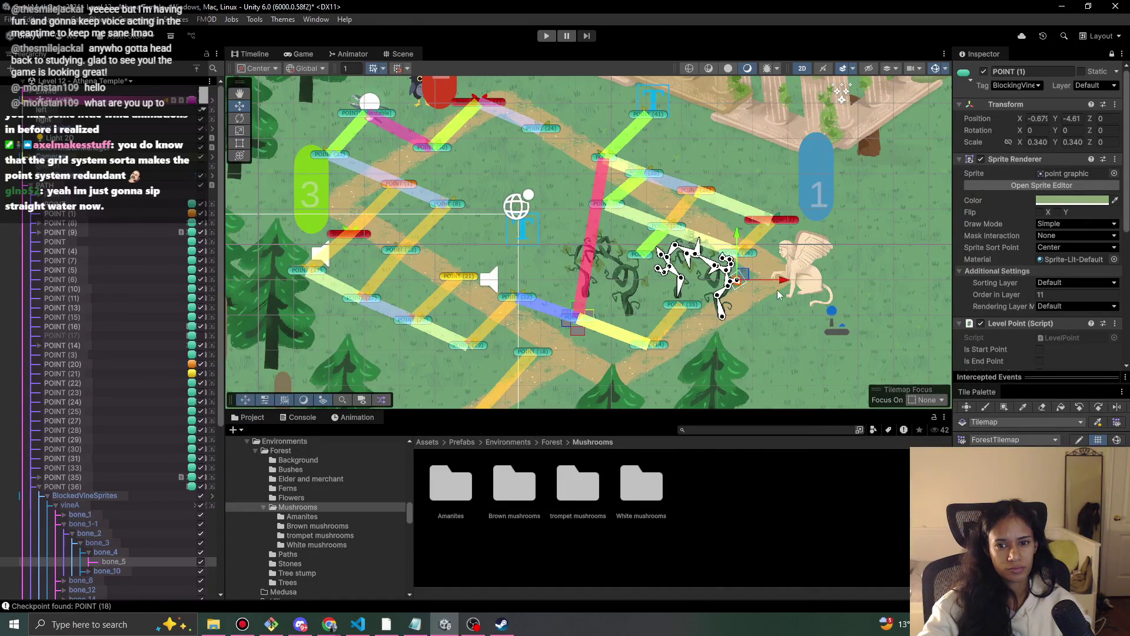
left_click_drag(841, 265, 763, 314)
left_click(1056, 409)
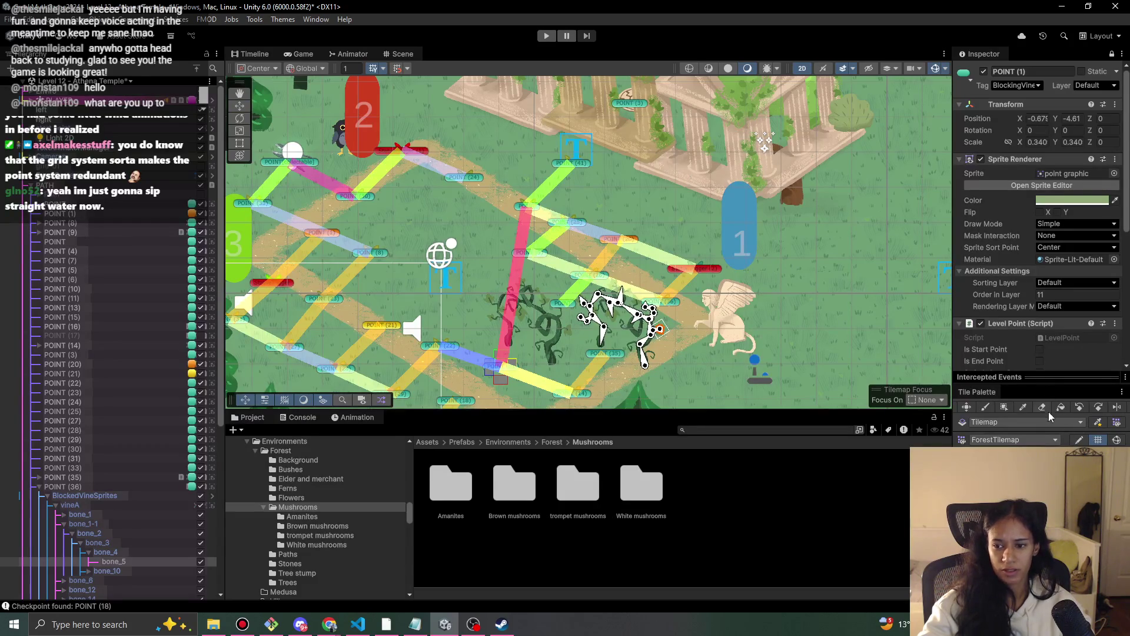
left_click(1042, 407)
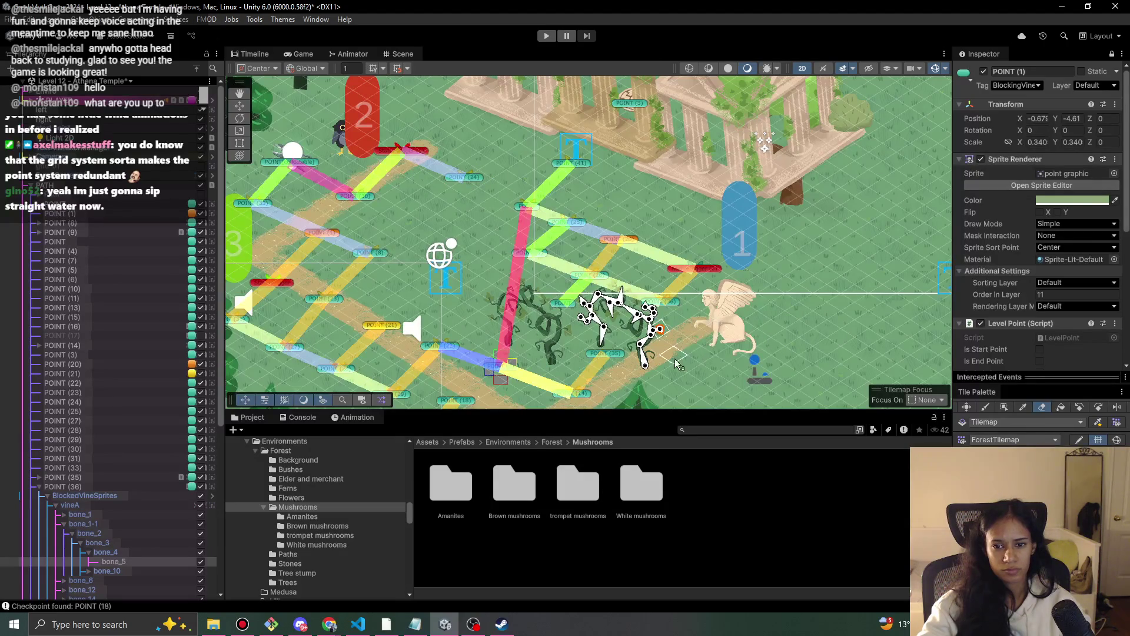
left_click_drag(678, 364, 701, 335)
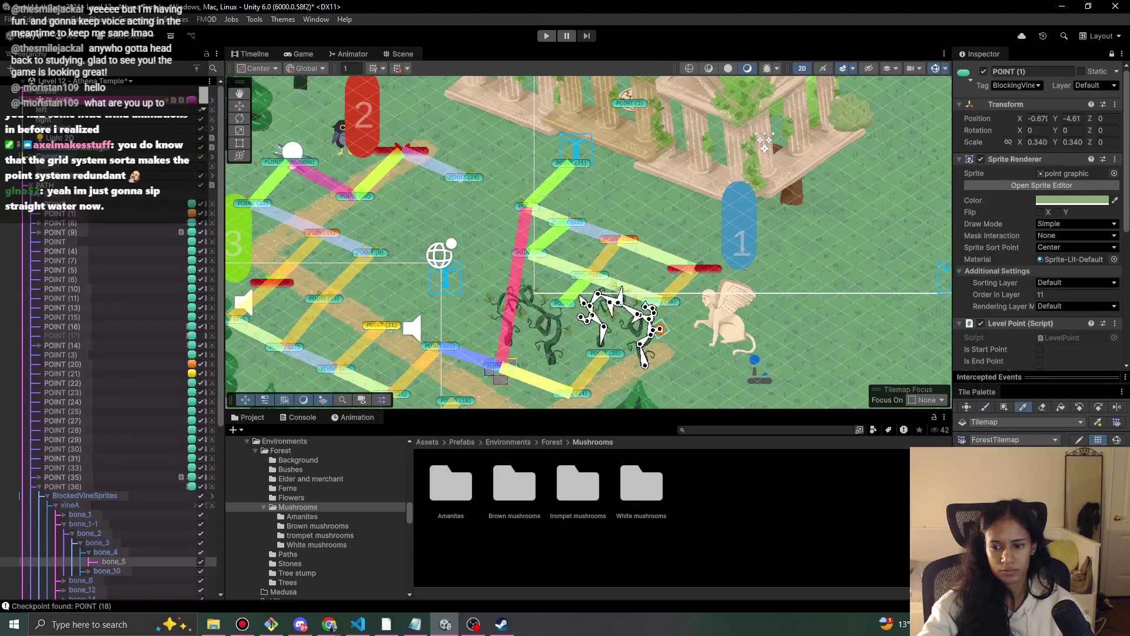
key("ctrl+z")
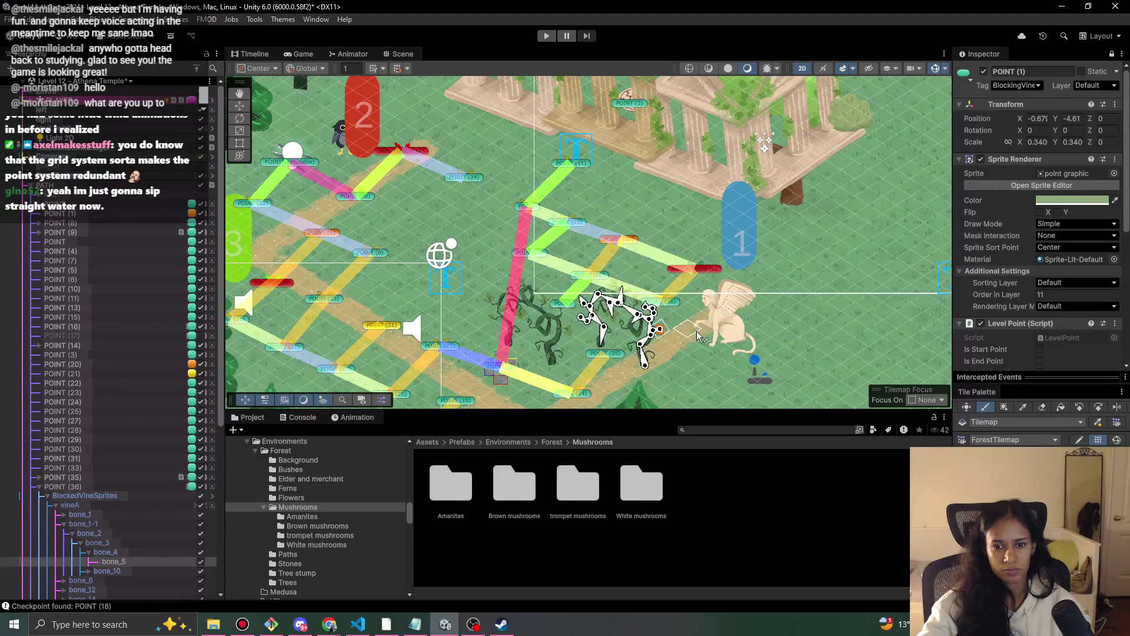
left_click(739, 304)
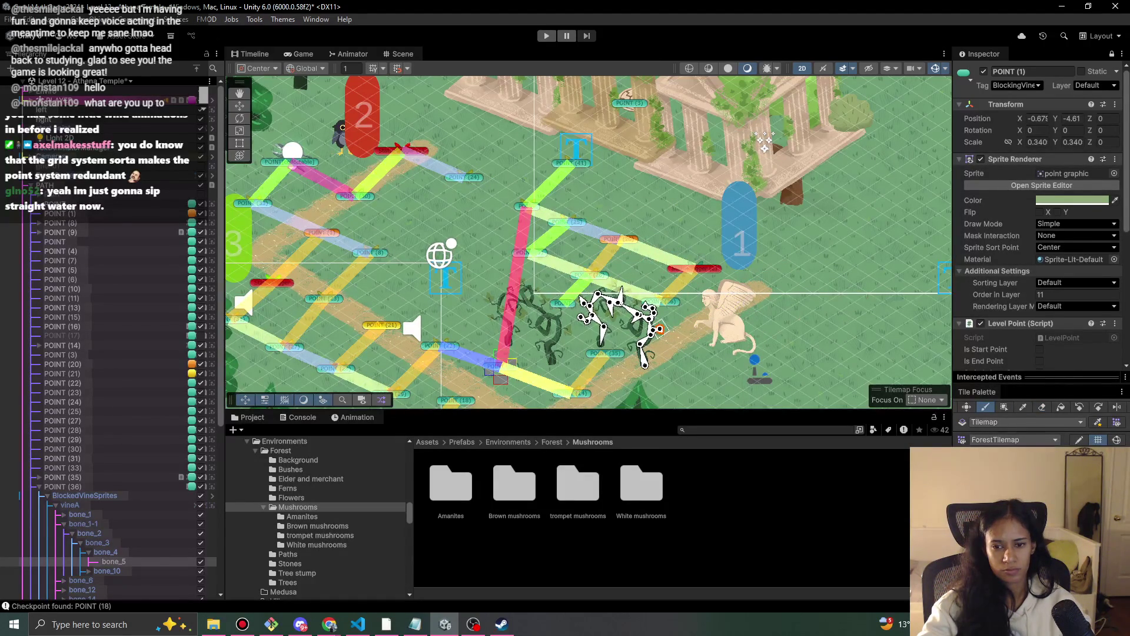
left_click(725, 271)
mouse_move(725, 272)
left_mouse_down()
mouse_move(639, 203)
mouse_move(504, 132)
left_mouse_up()
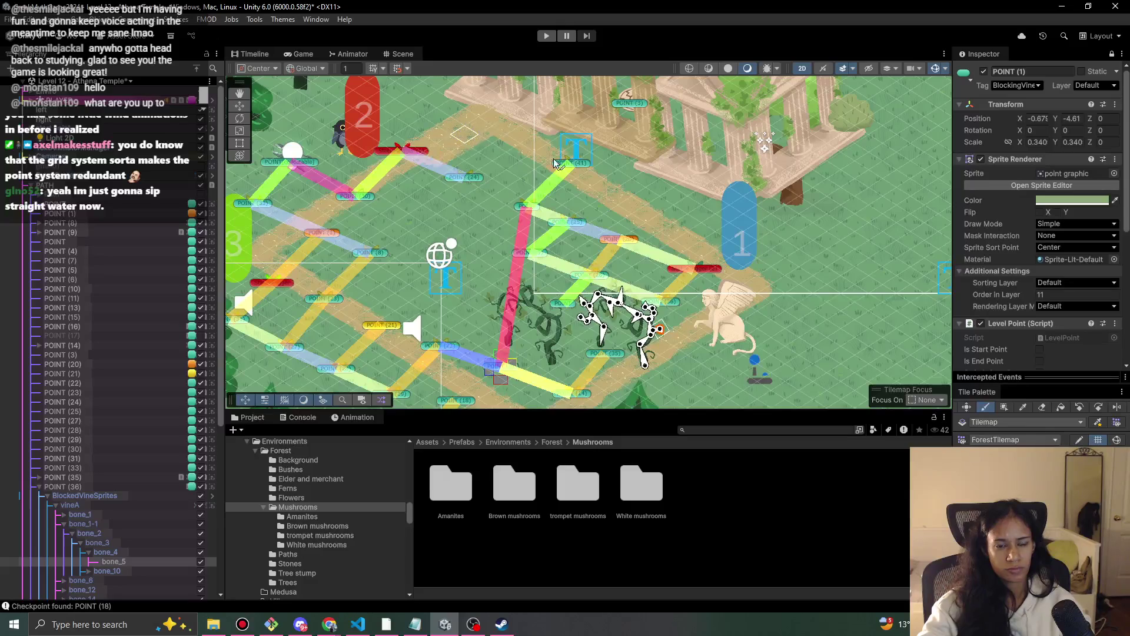
Step: Select the PATH object and untick Lock Path Nodes in its Level Info settings
scroll(465, 188, "down", 1)
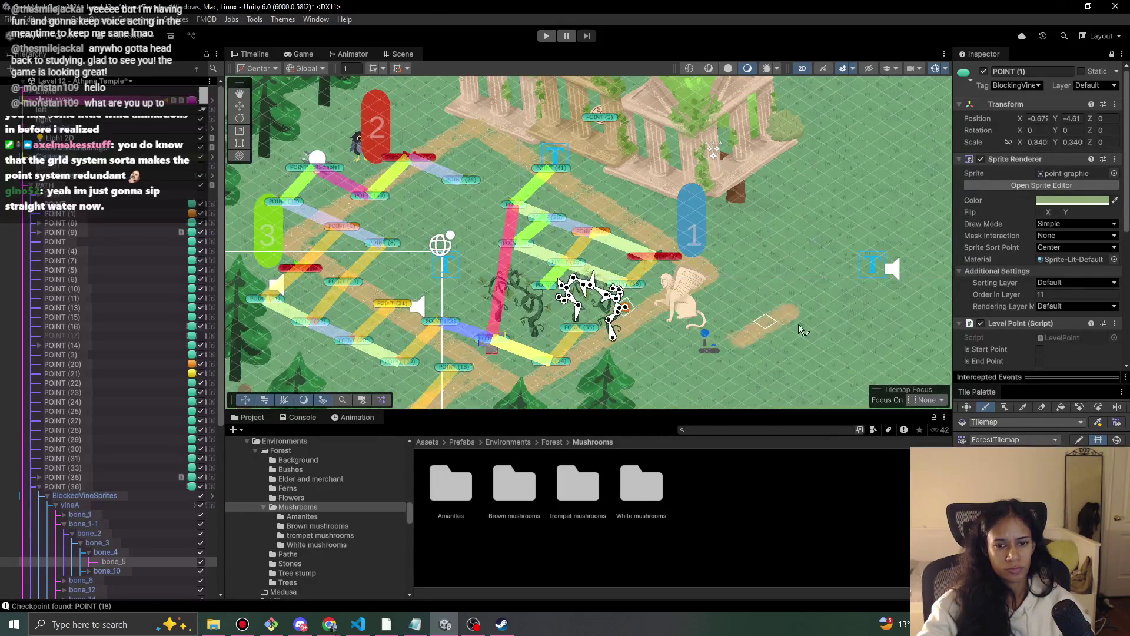
mouse_move(427, 298)
left_mouse_down()
mouse_move(535, 168)
mouse_move(589, 188)
mouse_move(624, 184)
left_mouse_up()
scroll(623, 185, "up", 3)
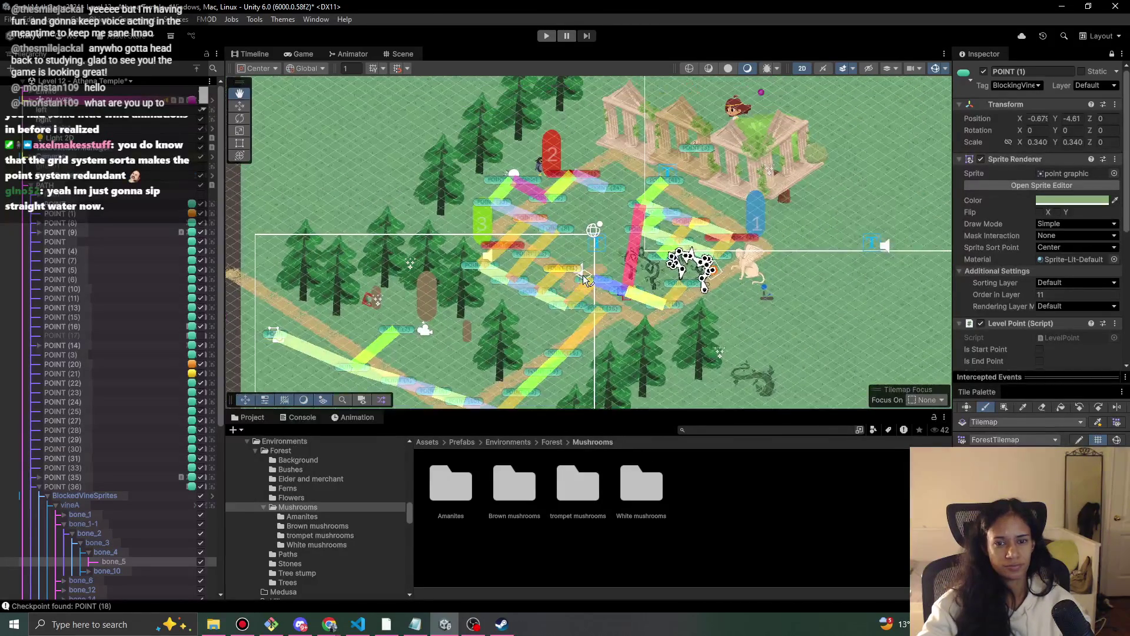
scroll(910, 100, "up", 1)
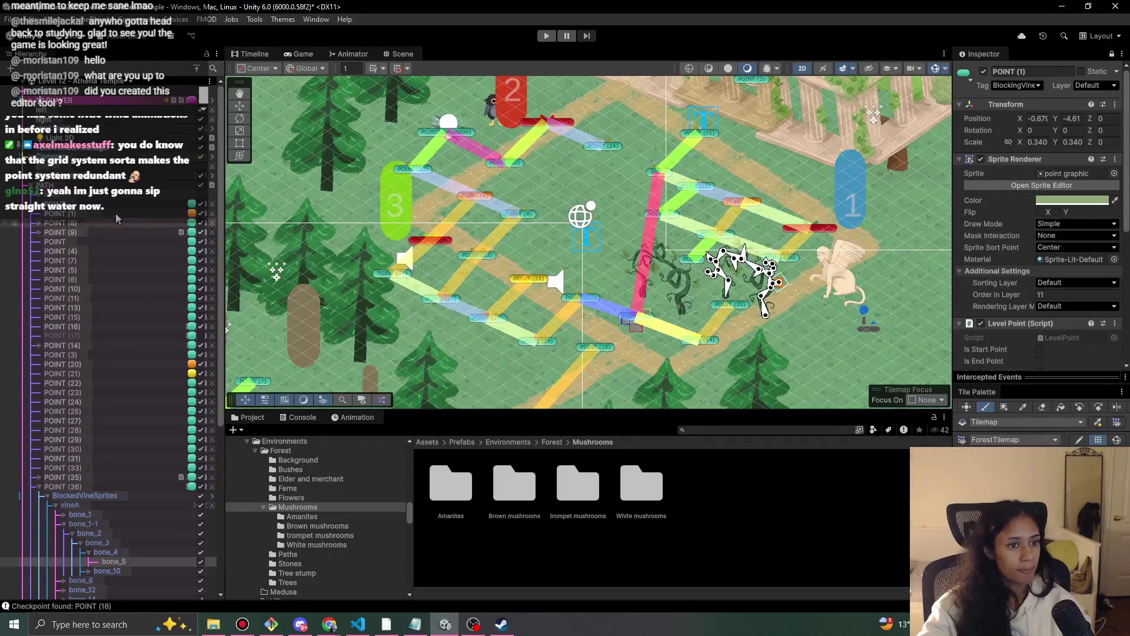
left_click(97, 186)
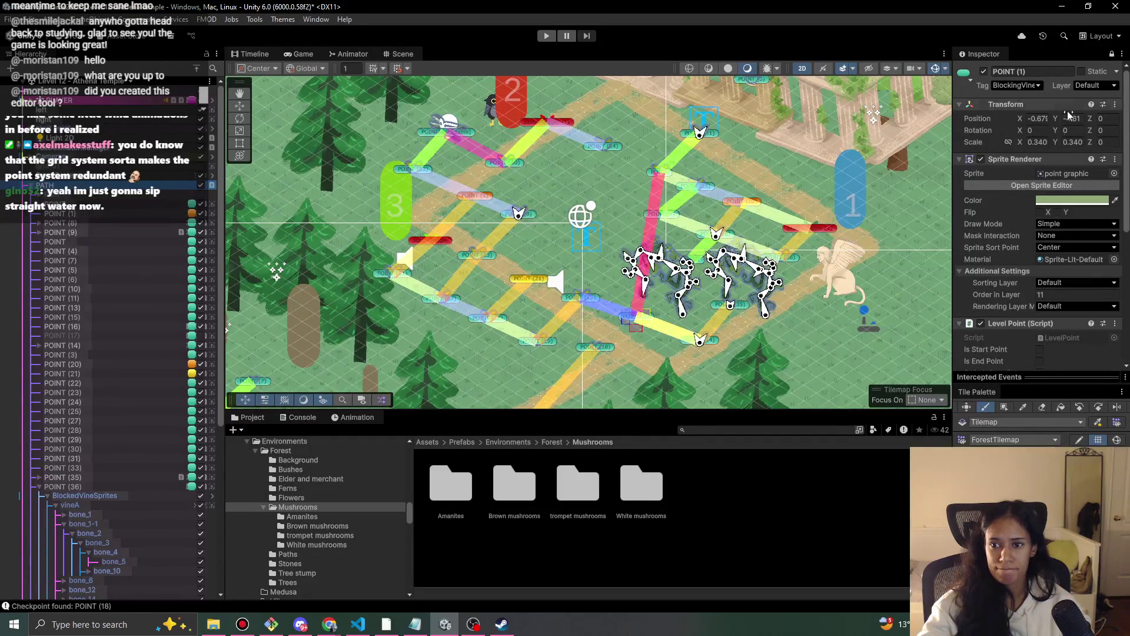
left_click(1112, 55)
left_click(1039, 235)
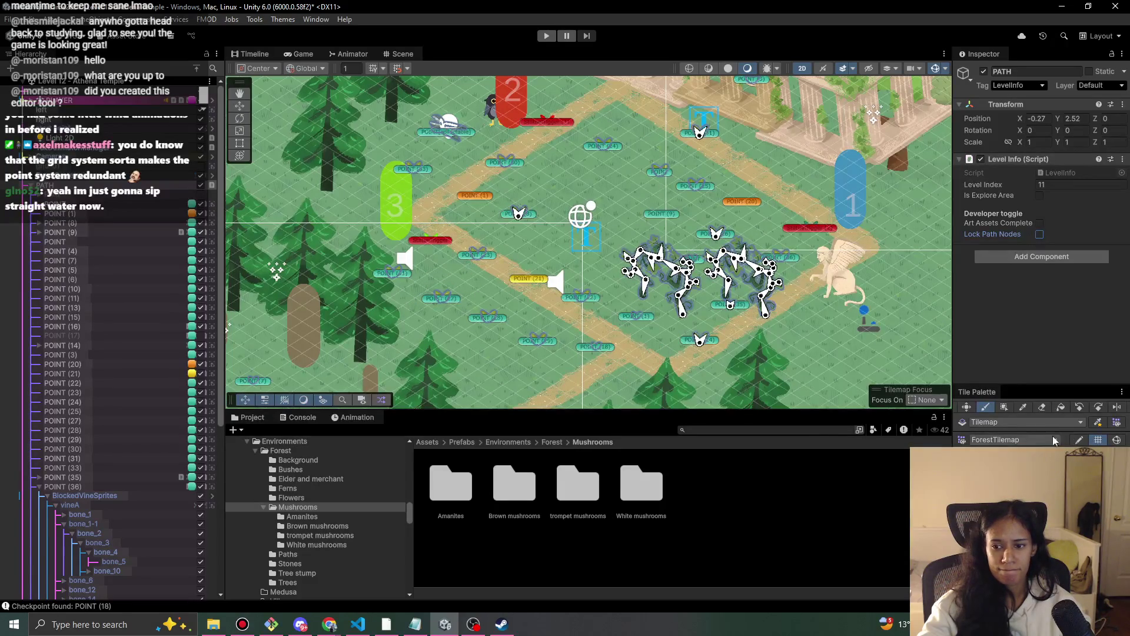
Step: With the Move tool, reposition POINT (4) onto the path and the start POINT onto the start sprite
left_click(240, 106)
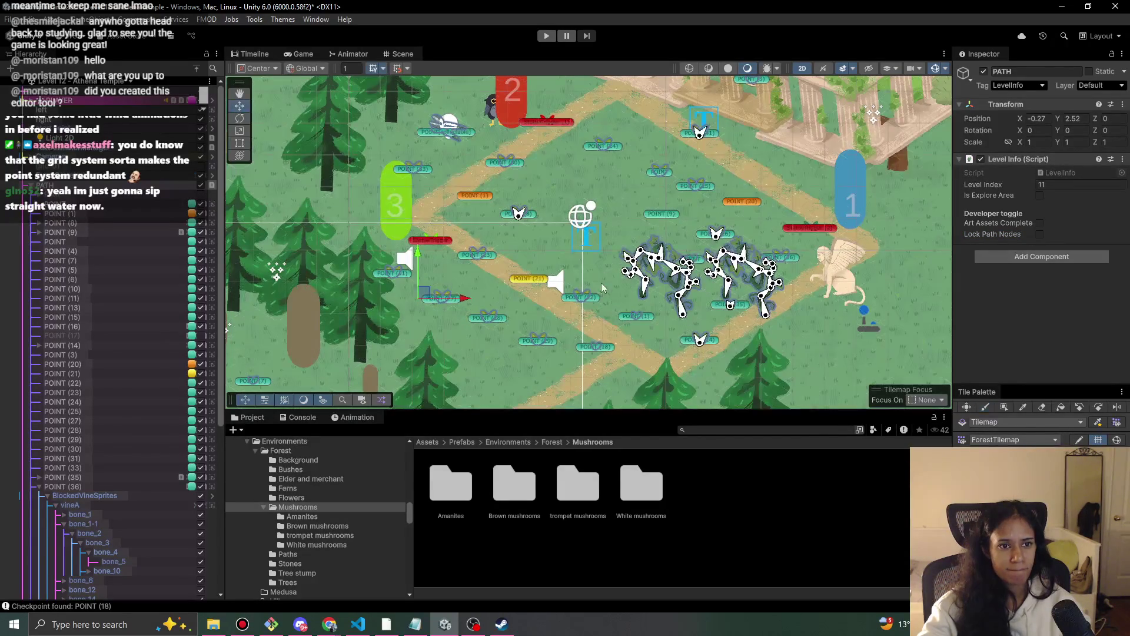
scroll(539, 266, "up", 1)
scroll(486, 286, "down", 3)
scroll(672, 143, "up", 3)
scroll(673, 142, "down", 2)
scroll(651, 313, "up", 2)
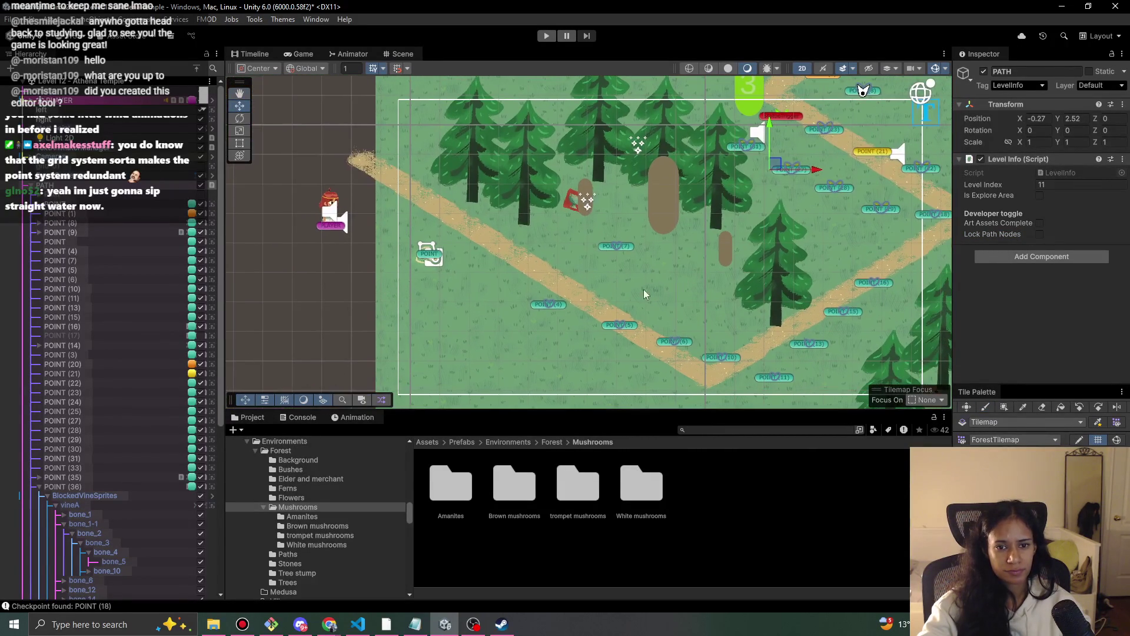
left_click(560, 309)
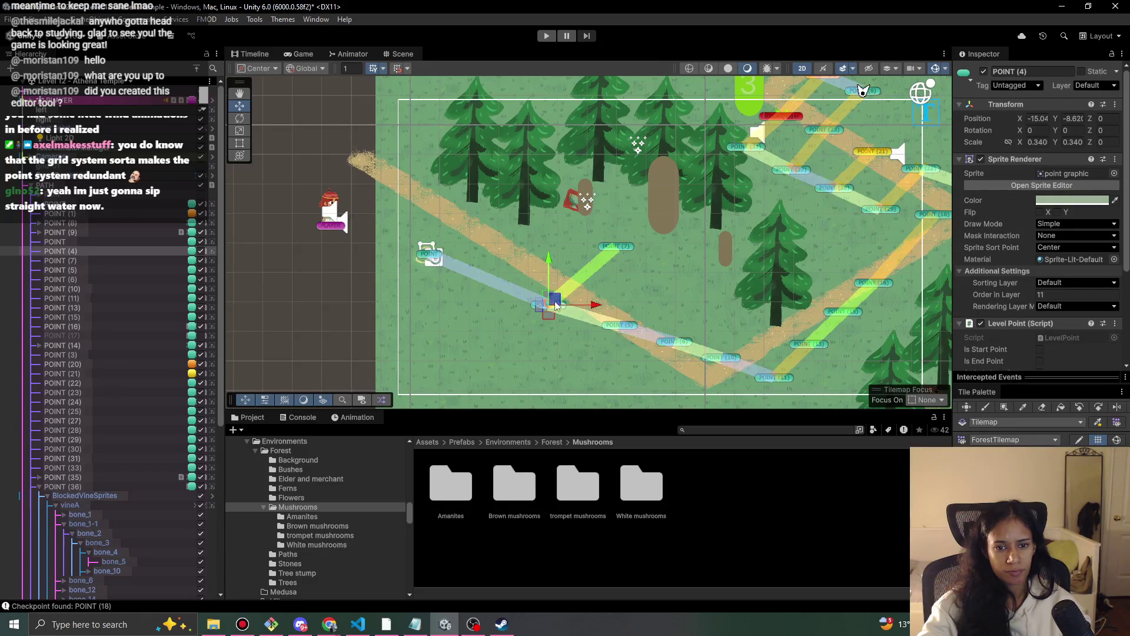
mouse_move(551, 306)
left_mouse_down()
mouse_move(497, 245)
mouse_move(434, 235)
mouse_move(429, 189)
mouse_move(446, 206)
left_mouse_up()
left_click(433, 252)
left_click(433, 256)
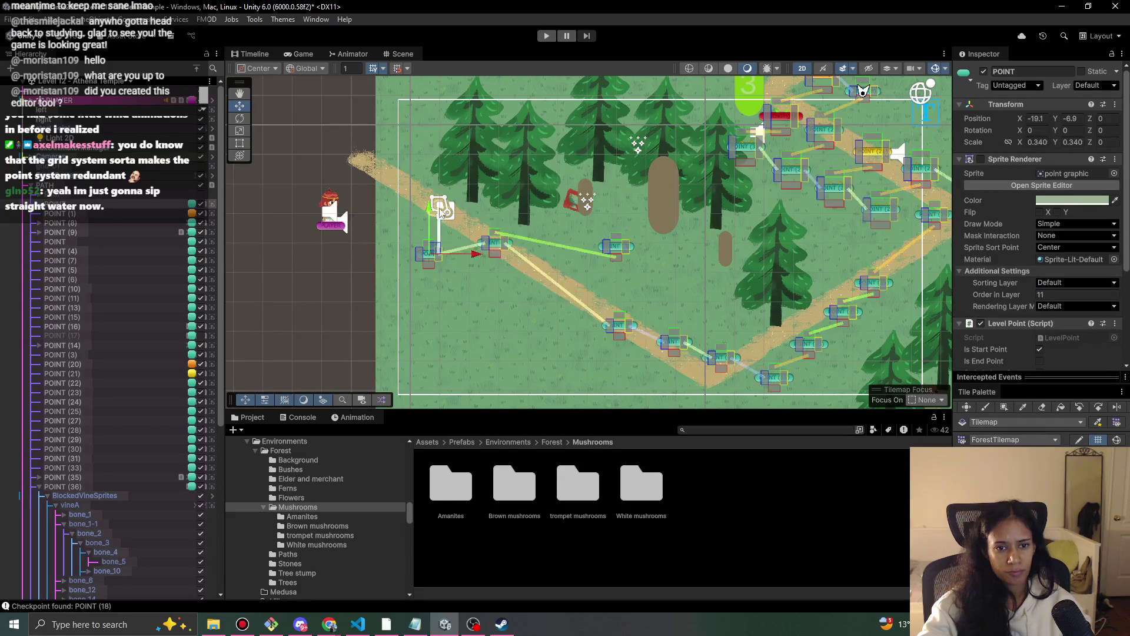
left_click_drag(433, 255, 445, 212)
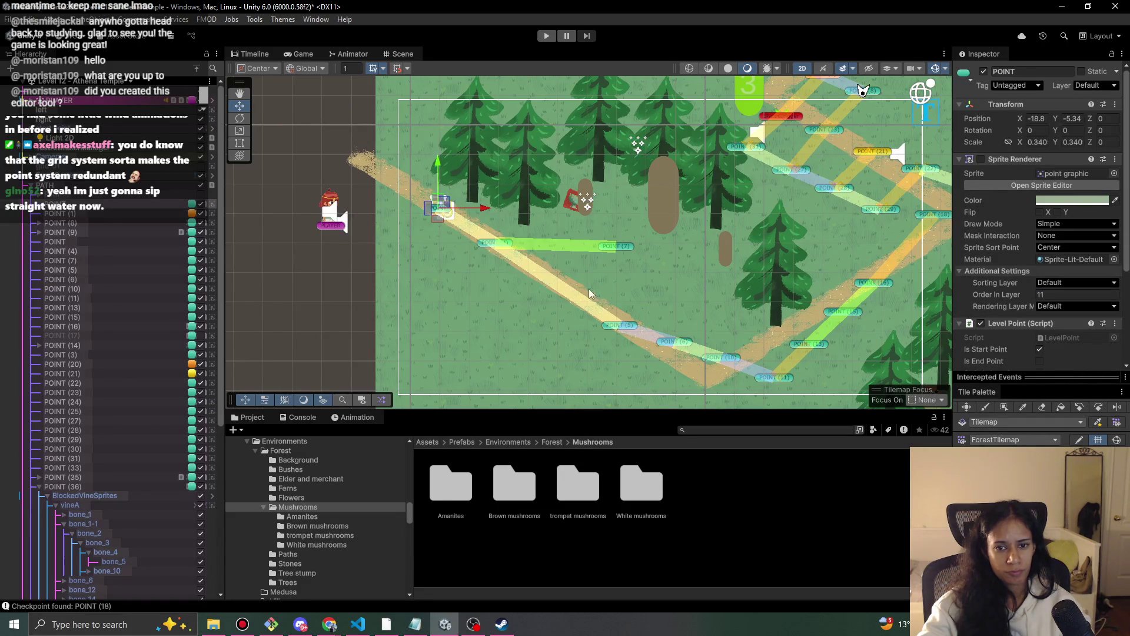
left_click(500, 243)
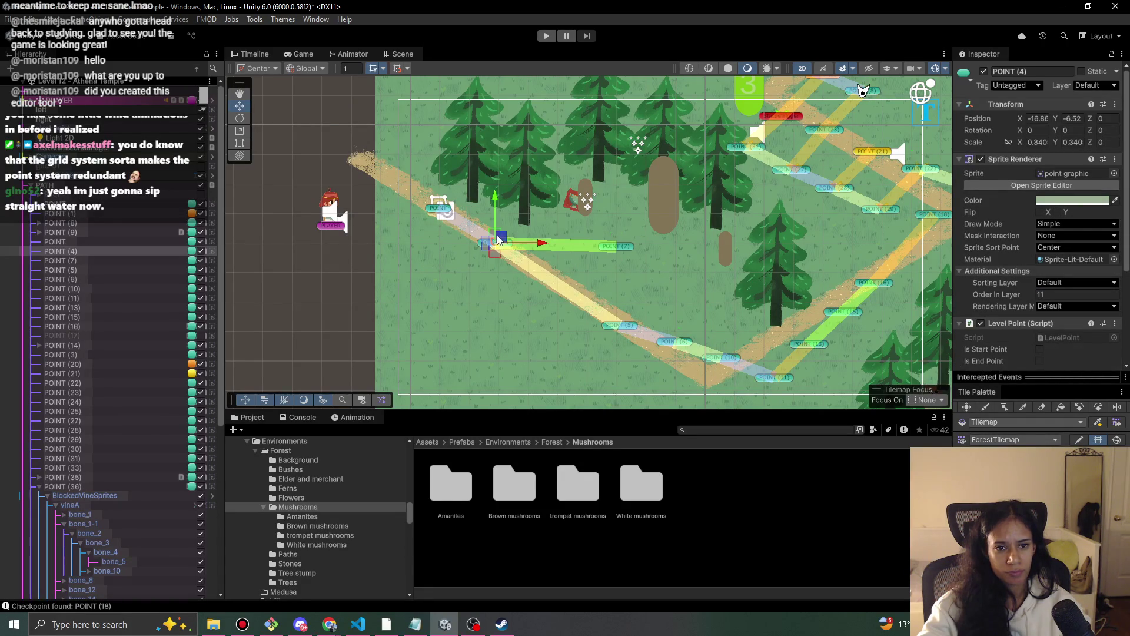
mouse_move(502, 246)
left_mouse_down()
mouse_move(573, 293)
mouse_move(462, 268)
left_mouse_up()
left_click(561, 291)
Step: Delete POINT (6) and POINT (10) from the maze
left_click(561, 289)
key("Delete")
left_click(612, 302)
key("Delete")
Step: Shift POINT (11) left and POINT (13) up-left onto the path, then check POINT (15) and (16)
left_click(650, 318)
left_click_drag(651, 318, 597, 320)
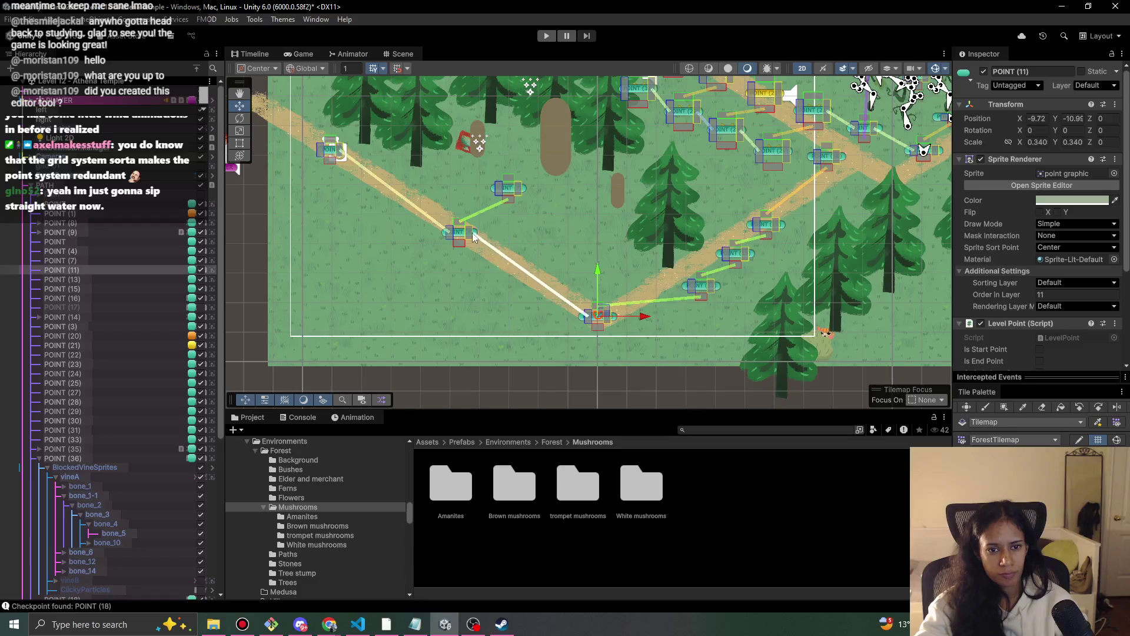
left_click(606, 281)
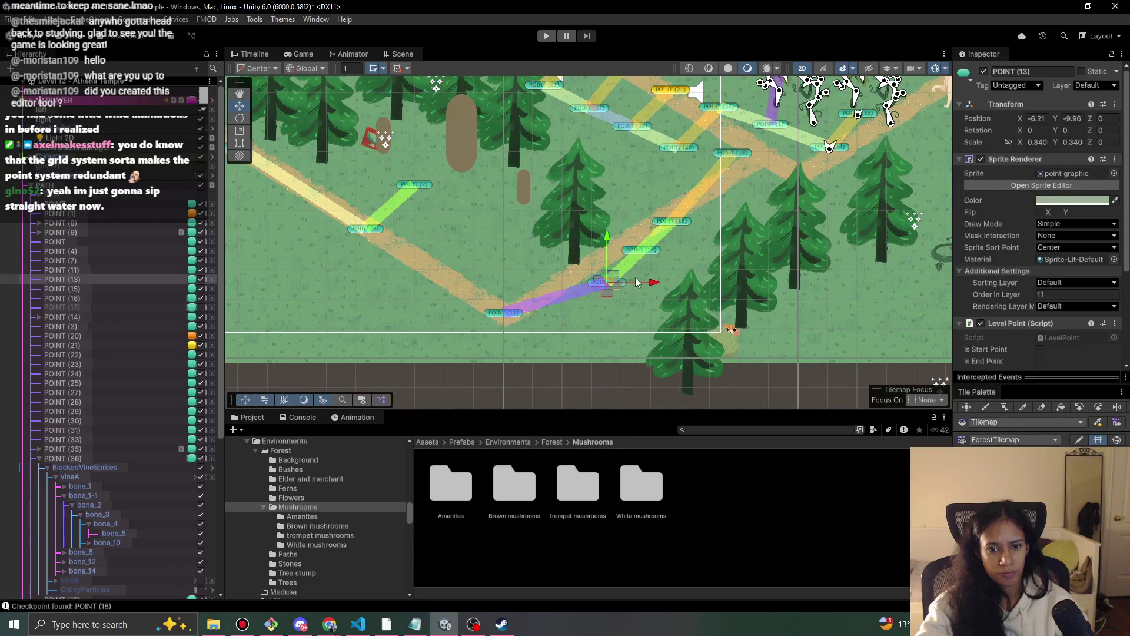
left_click_drag(596, 279, 567, 265)
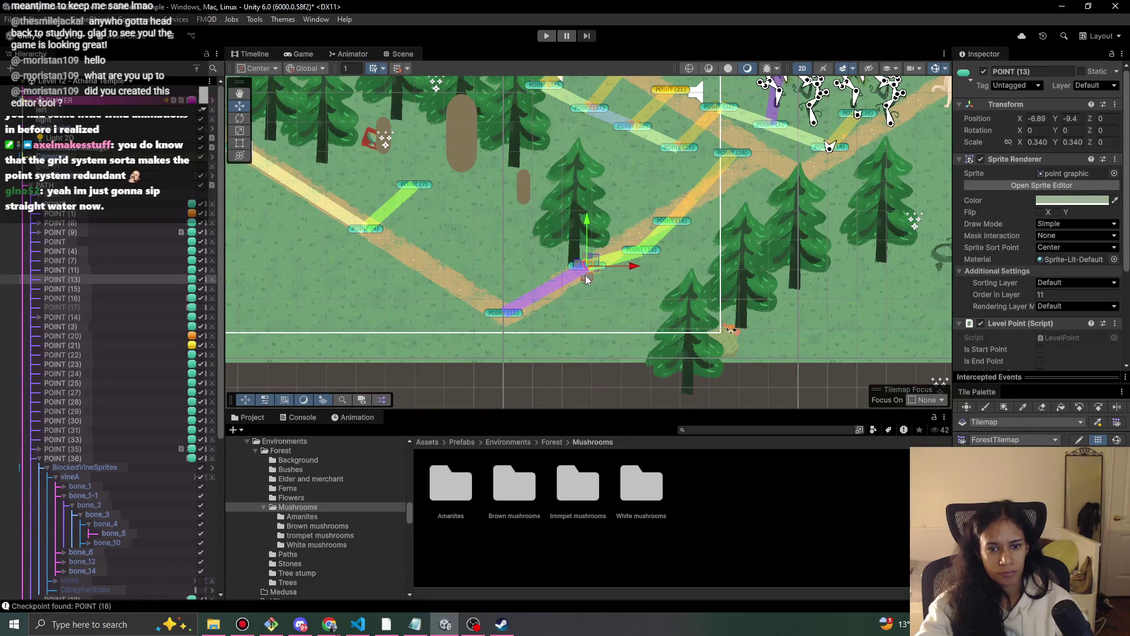
left_click(499, 317)
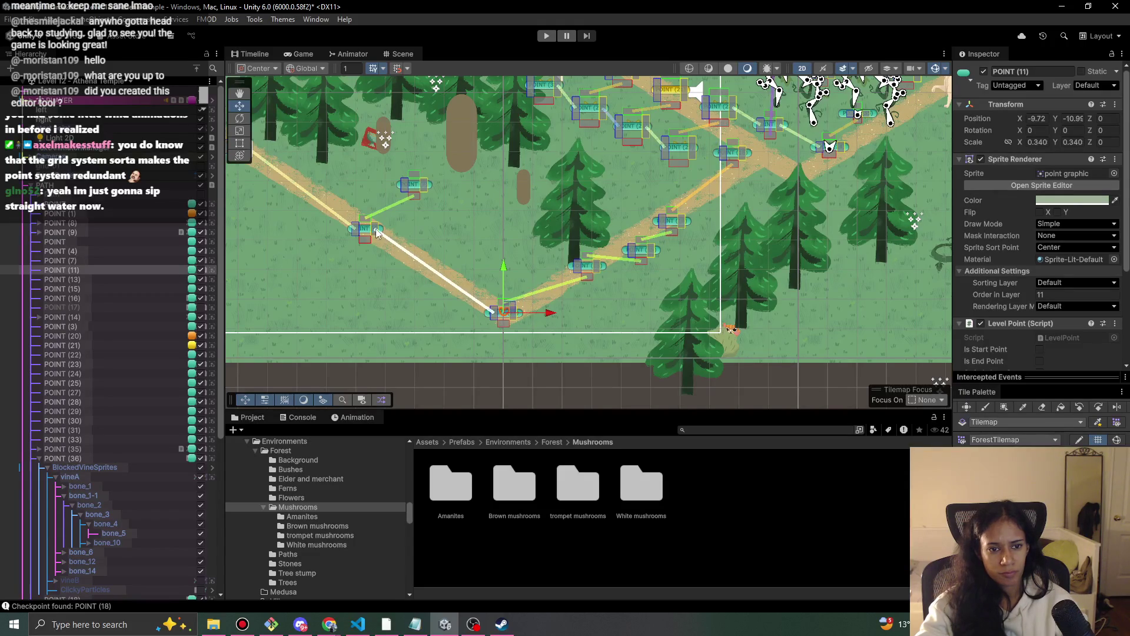
mouse_move(659, 263)
left_mouse_down()
mouse_move(511, 369)
mouse_move(583, 303)
left_mouse_up()
left_click(511, 374)
left_click(546, 338)
Step: Move POINT (18) right along the path and nudge POINT (15) onto it at X -5.1, Y -8.22
left_click(617, 263)
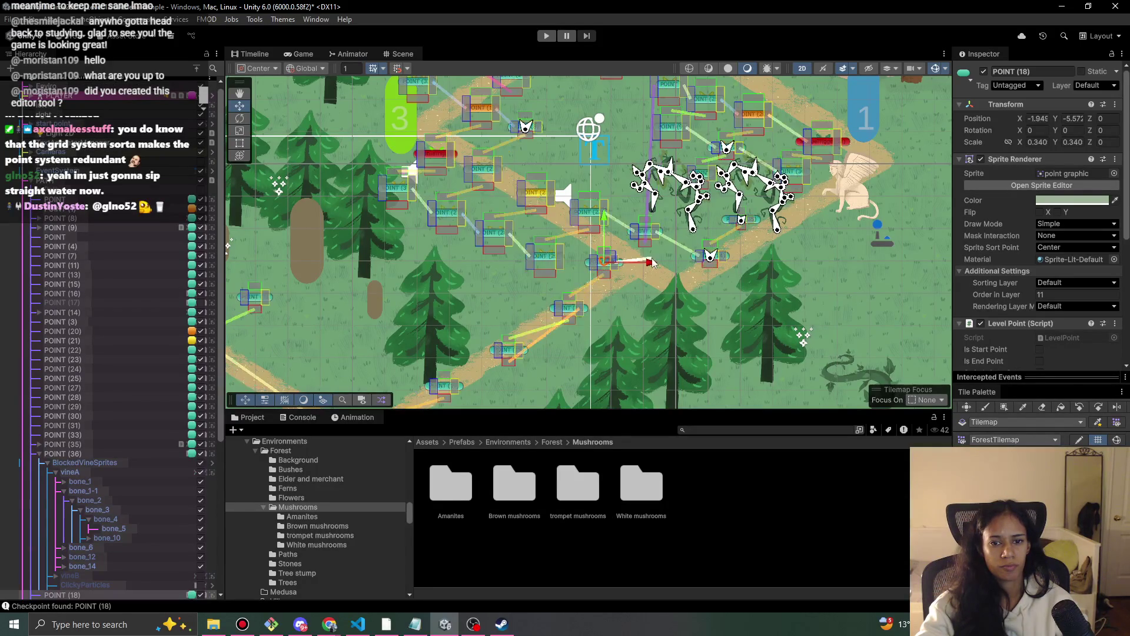
left_click_drag(620, 265, 639, 263)
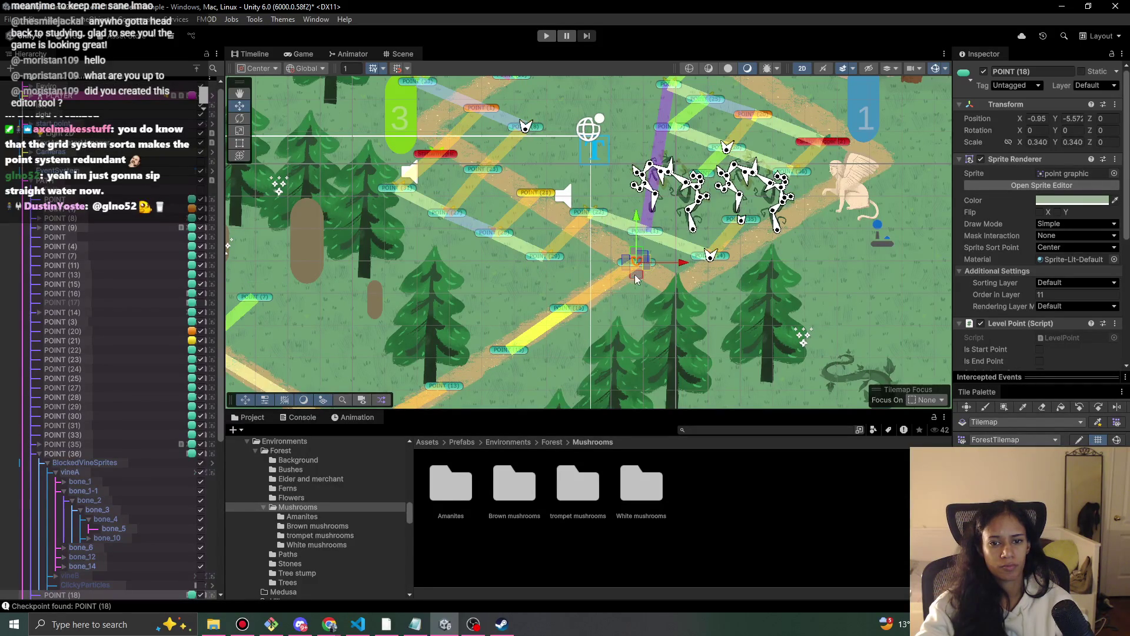
left_click(566, 312)
left_click(515, 351)
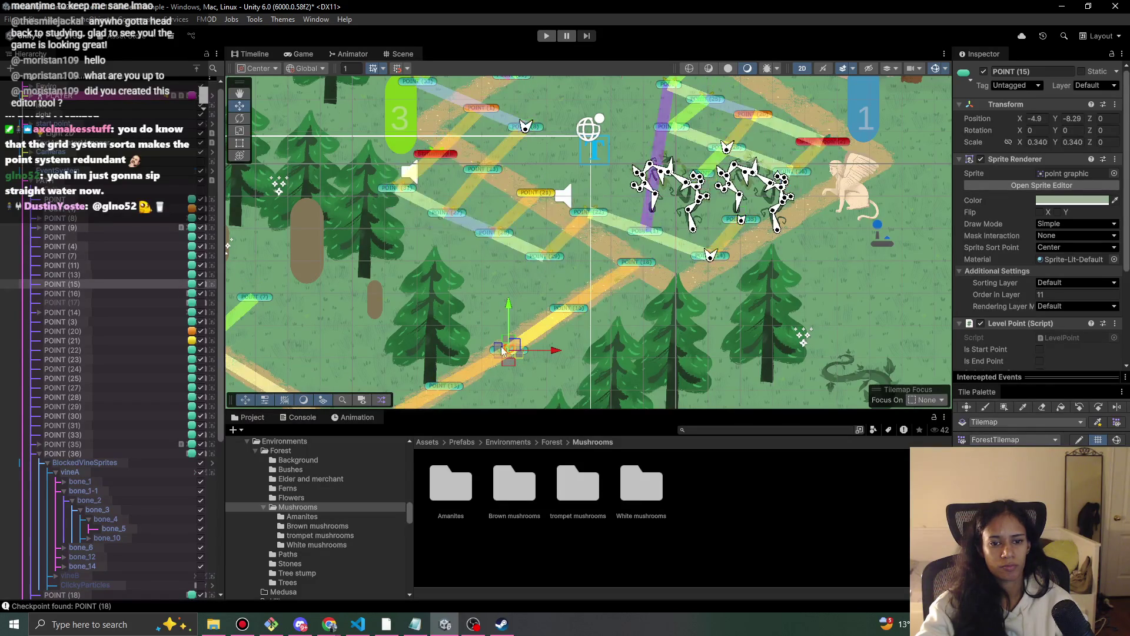
left_click_drag(510, 349, 503, 347)
mouse_move(605, 287)
left_mouse_down()
mouse_move(549, 332)
mouse_move(518, 383)
mouse_move(521, 356)
left_mouse_up()
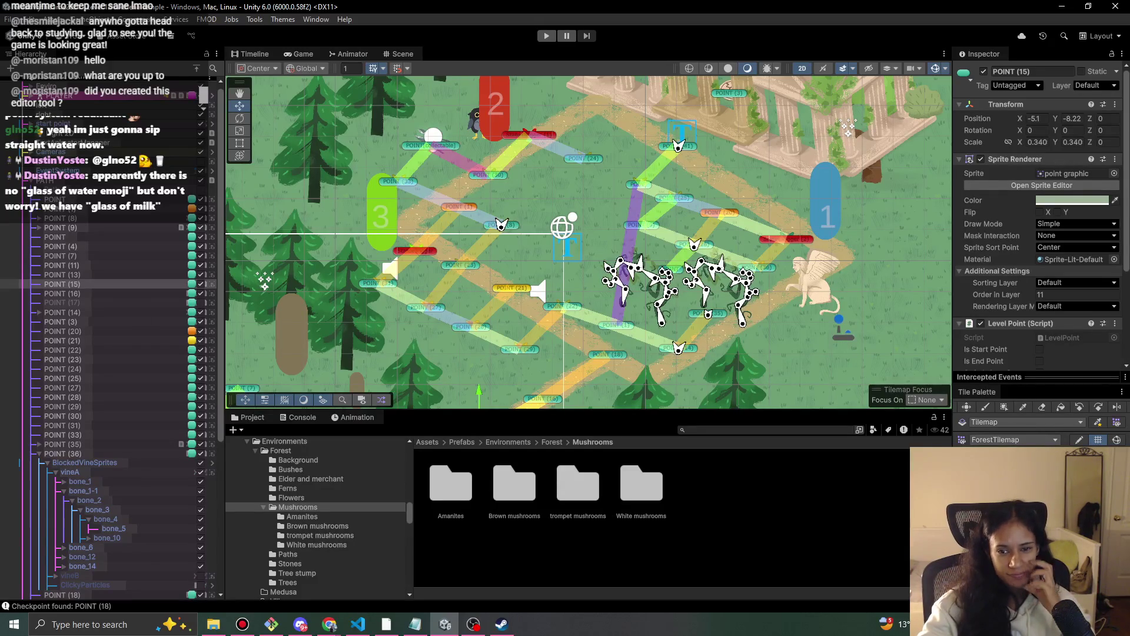
key("b")
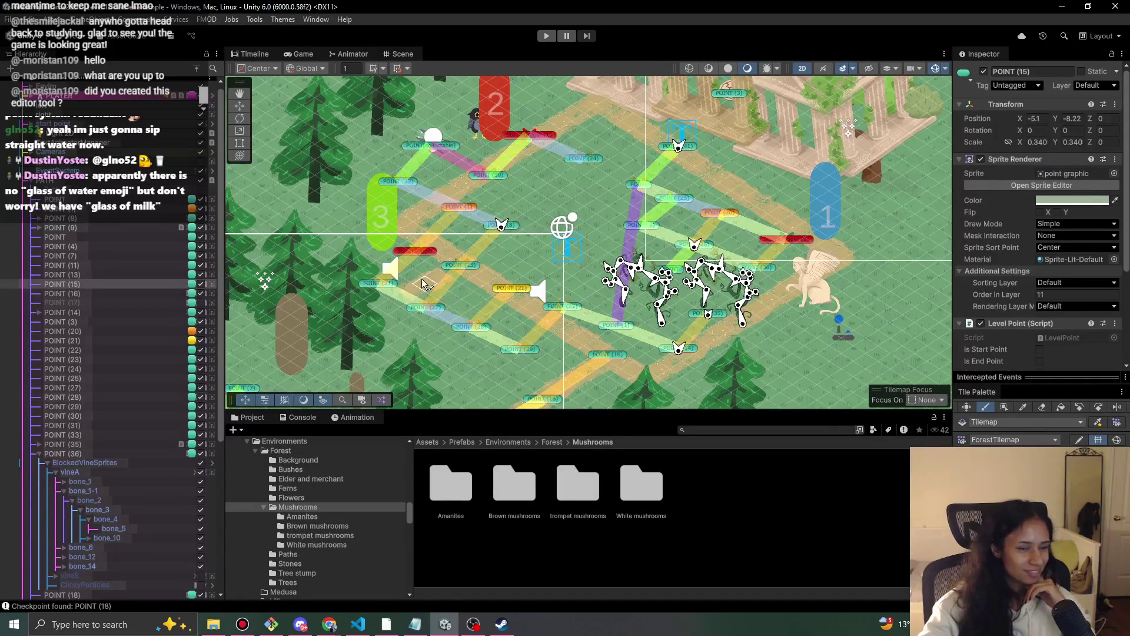
Step: Playtest from the forest start, walking the character around the path bends into the flowered maze
left_click_drag(419, 291, 664, 141)
left_click_drag(407, 259, 506, 285)
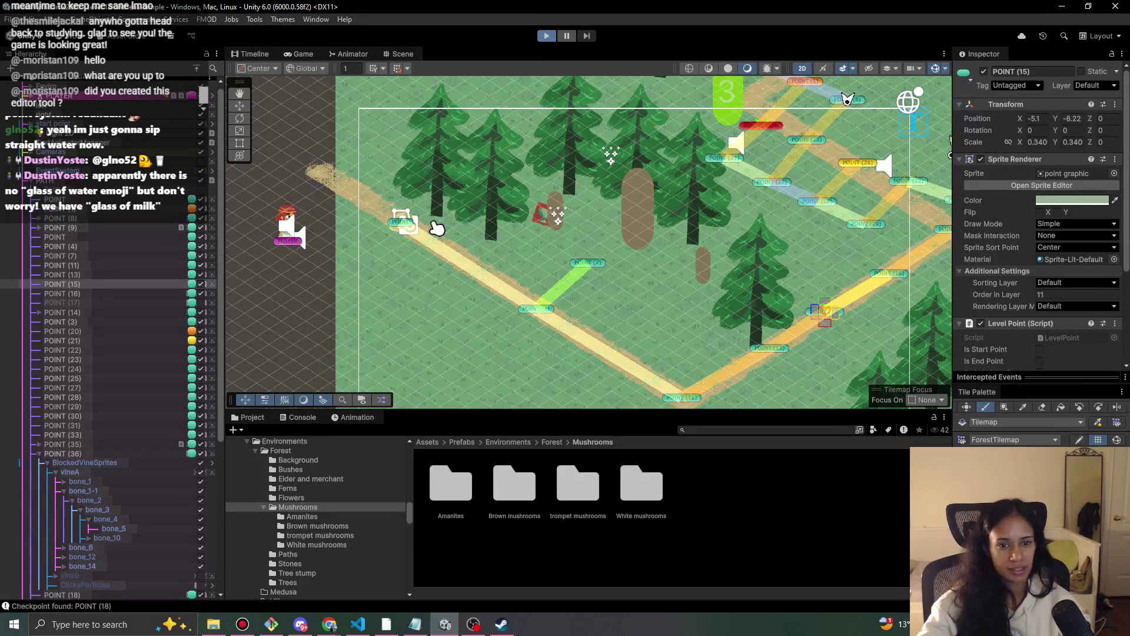
key("ctrl+p")
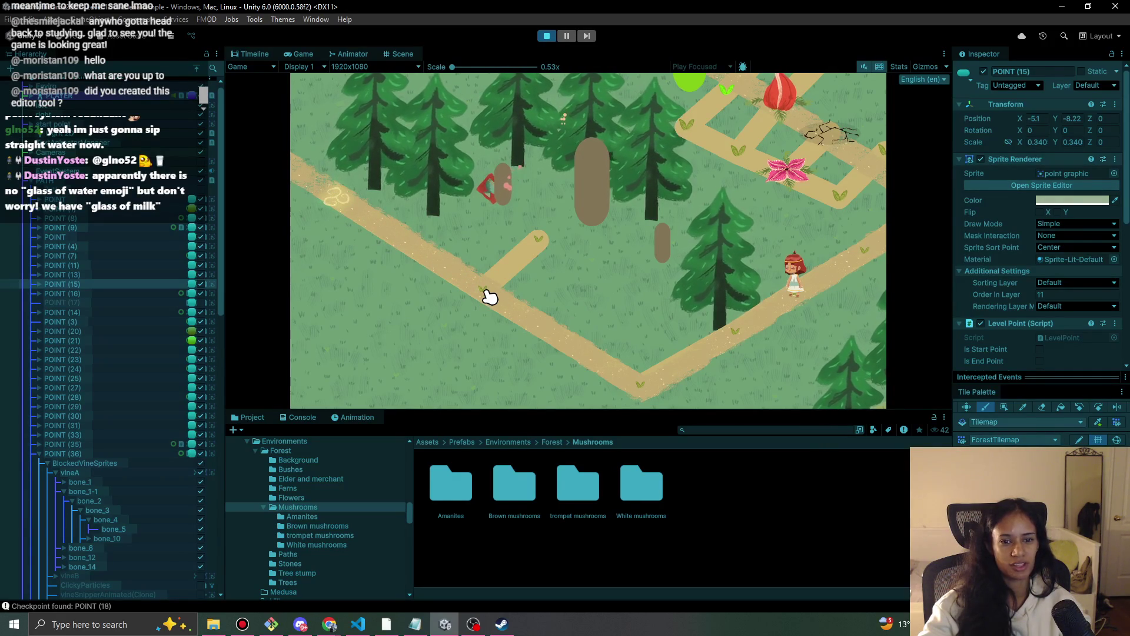
mouse_move(765, 340)
left_mouse_down()
mouse_move(618, 385)
mouse_move(500, 295)
mouse_move(418, 271)
mouse_move(373, 228)
mouse_move(386, 220)
left_mouse_up()
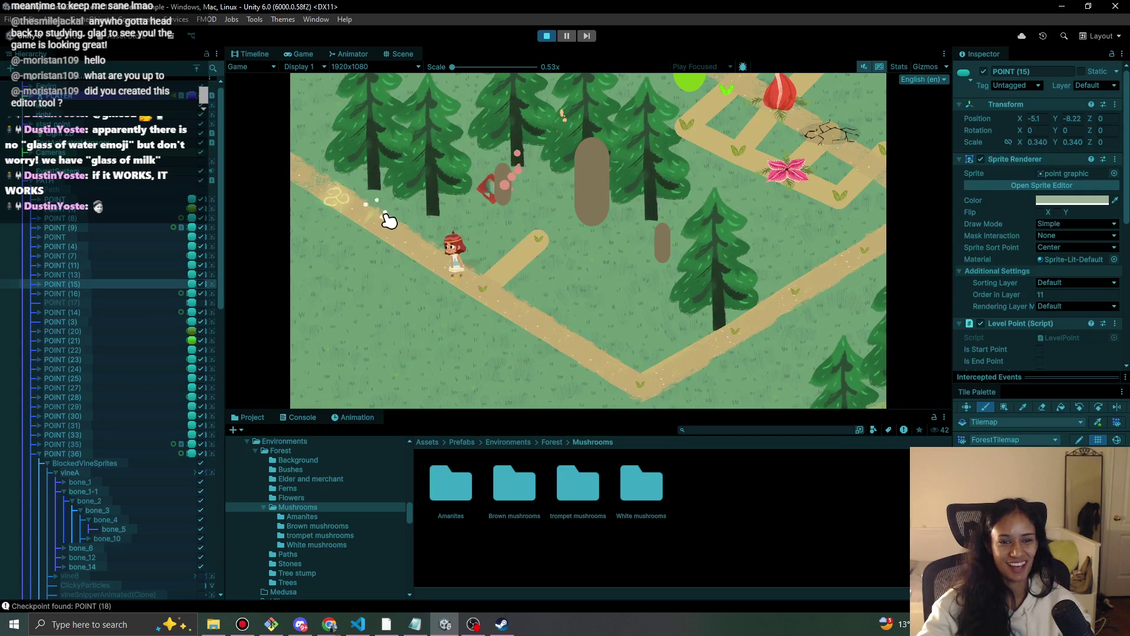
left_click(482, 296)
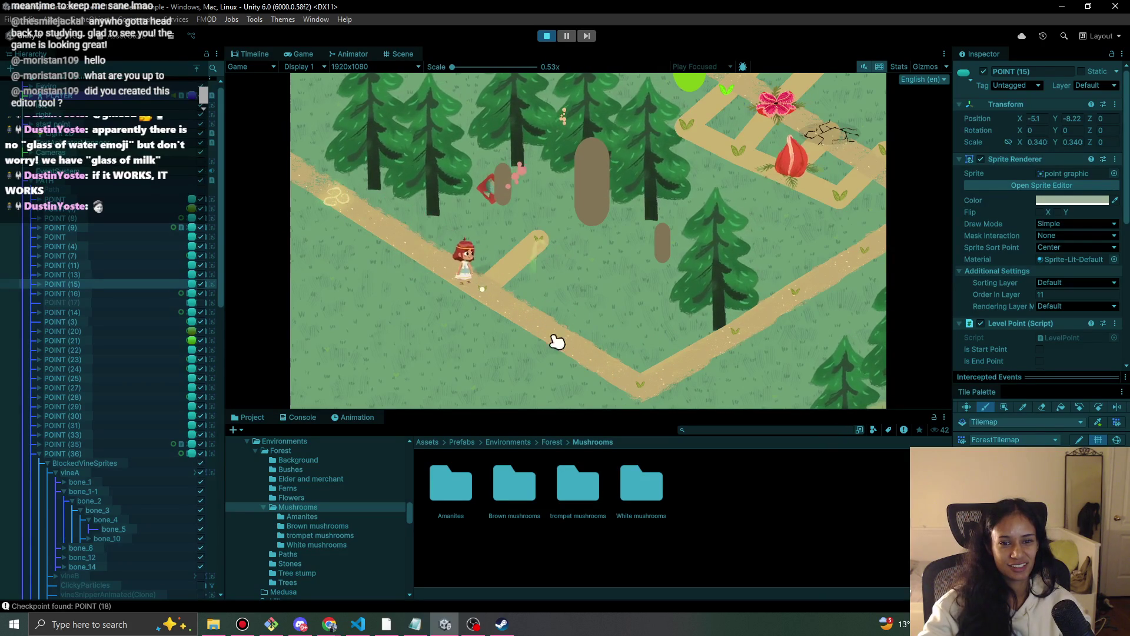
left_click(739, 333)
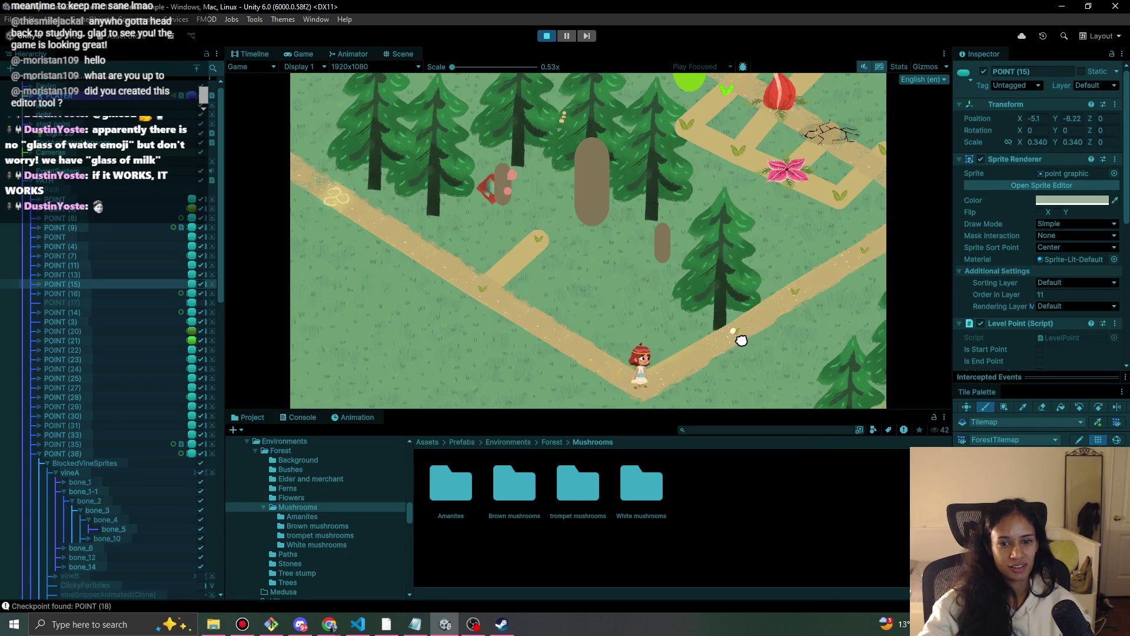
left_click(871, 259)
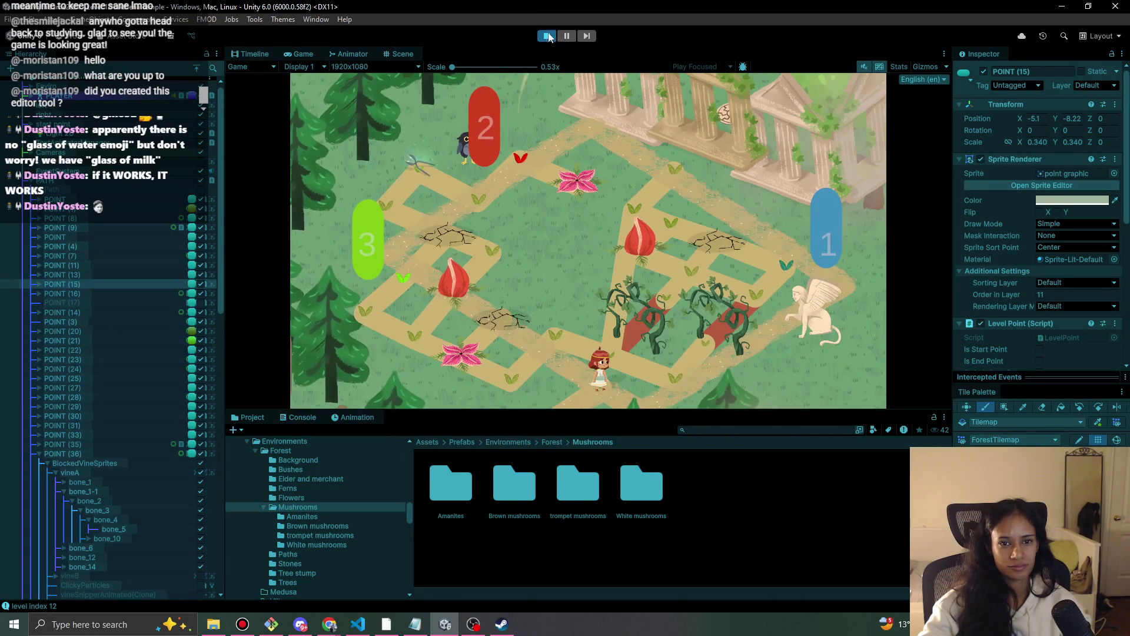
Step: Stop the playtest and tick Art Assets Complete in the PATH object's Level Info
left_click(547, 35)
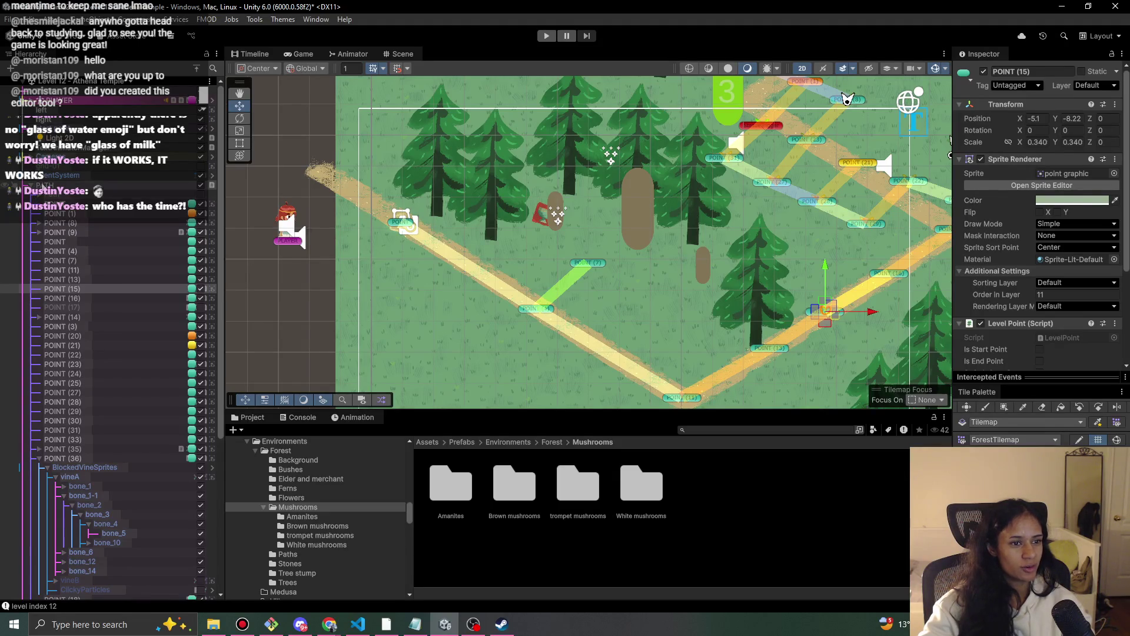
left_click(47, 185)
left_click(1041, 224)
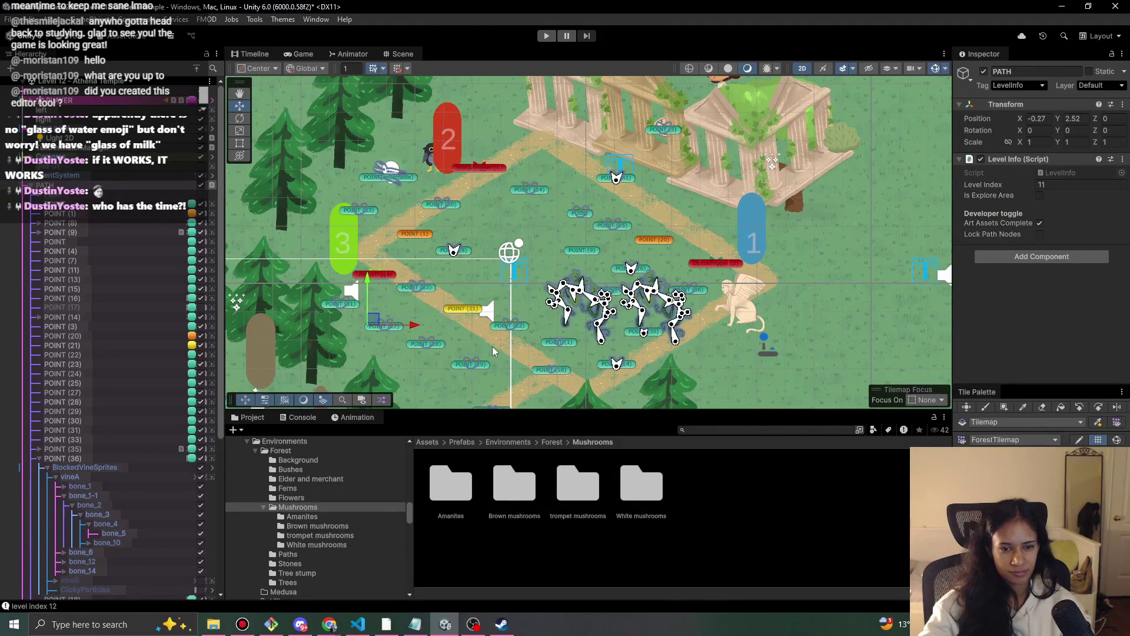
key("b")
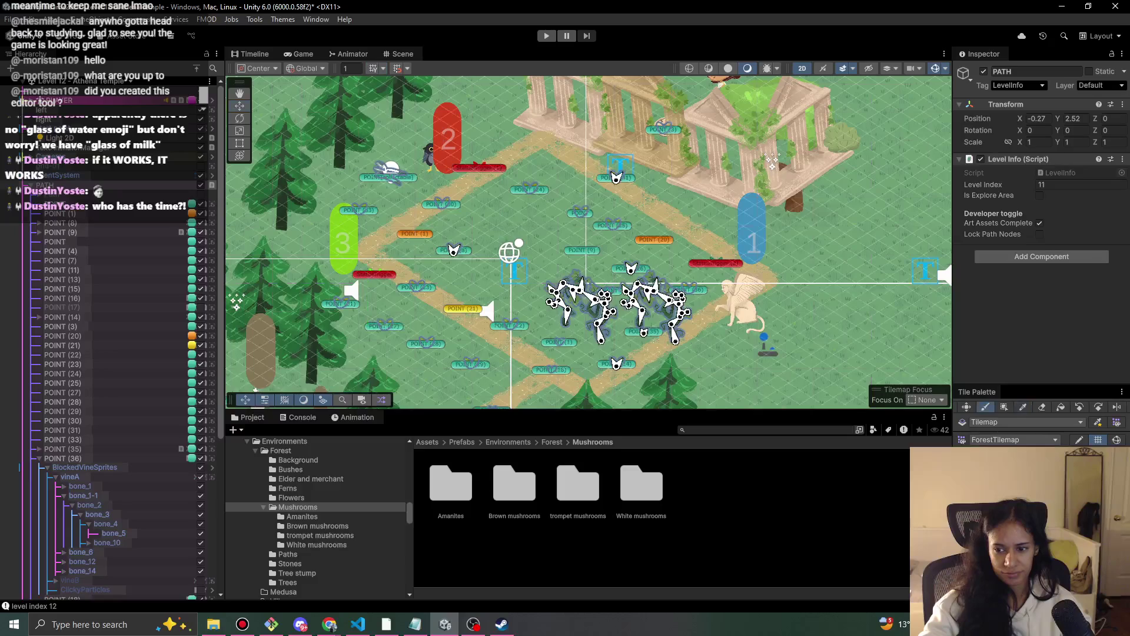